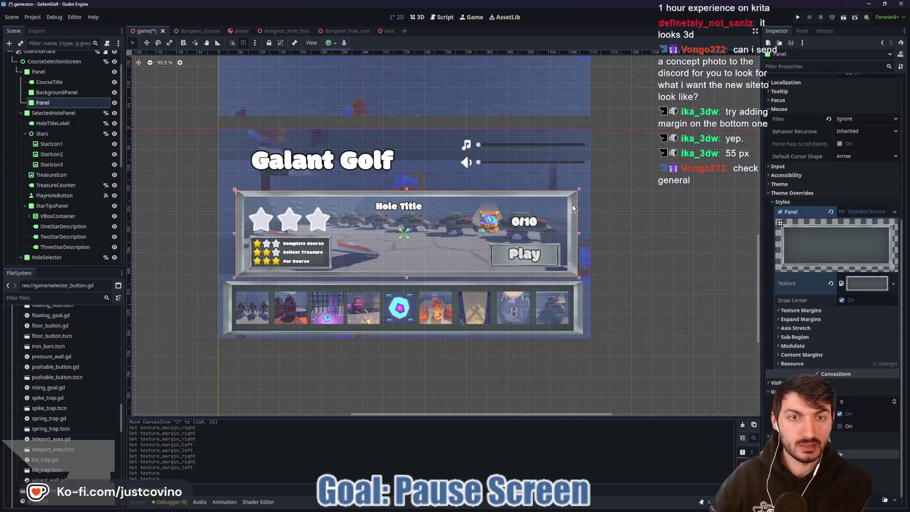
# - Drag the Panel frame's right, top, left and bottom edges outward to reach 1080×280
pyautogui.moveTo(580, 233); pyautogui.dragTo(582, 233)
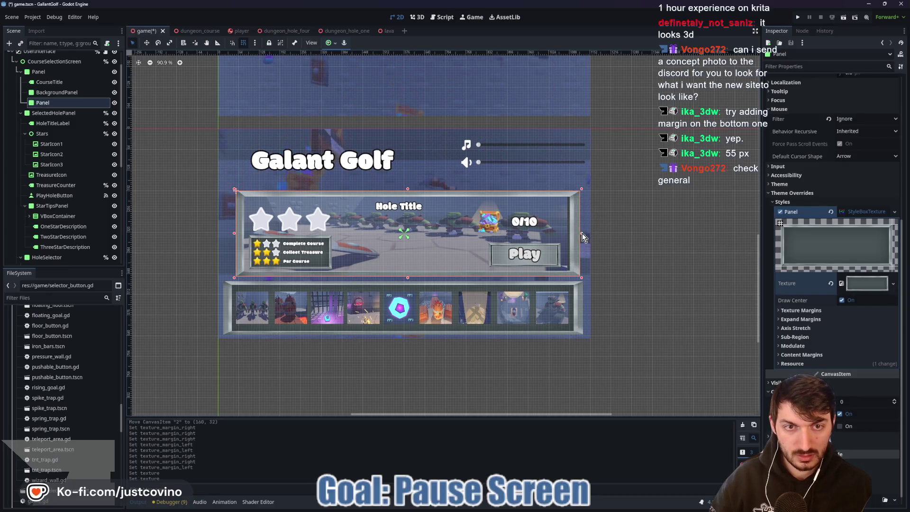
pyautogui.moveTo(408, 189); pyautogui.dragTo(407, 185)
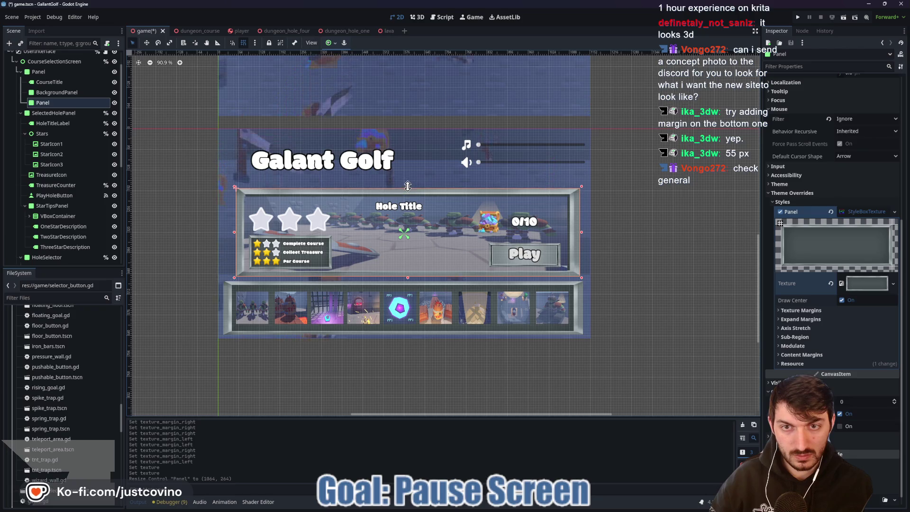
pyautogui.moveTo(234, 232); pyautogui.dragTo(229, 231)
pyautogui.moveTo(405, 277)
pyautogui.mouseDown()
pyautogui.moveTo(410, 260)
pyautogui.moveTo(389, 237)
pyautogui.mouseUp()
pyautogui.press('w')
pyautogui.click(65, 121)
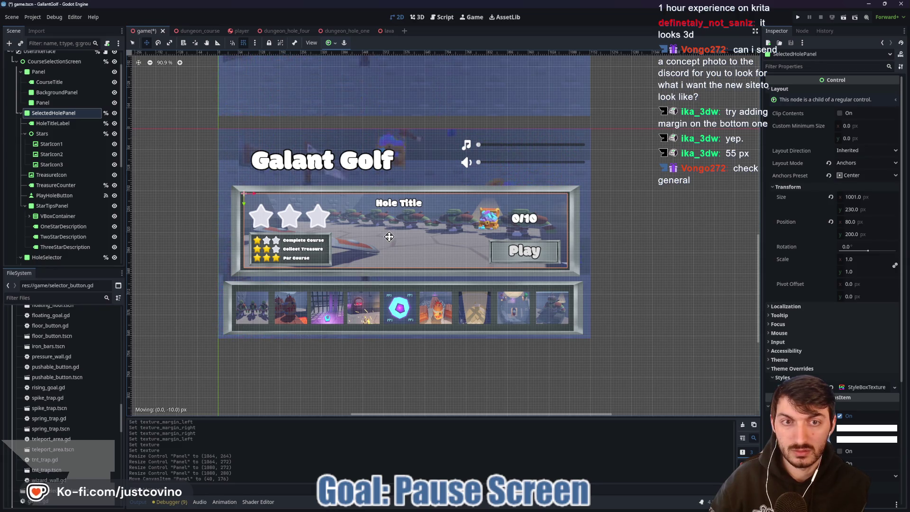
# - Widen SelectedHolePanel to 1008 px by stretching its left and right edges
pyautogui.scroll(-2, 520, 228)
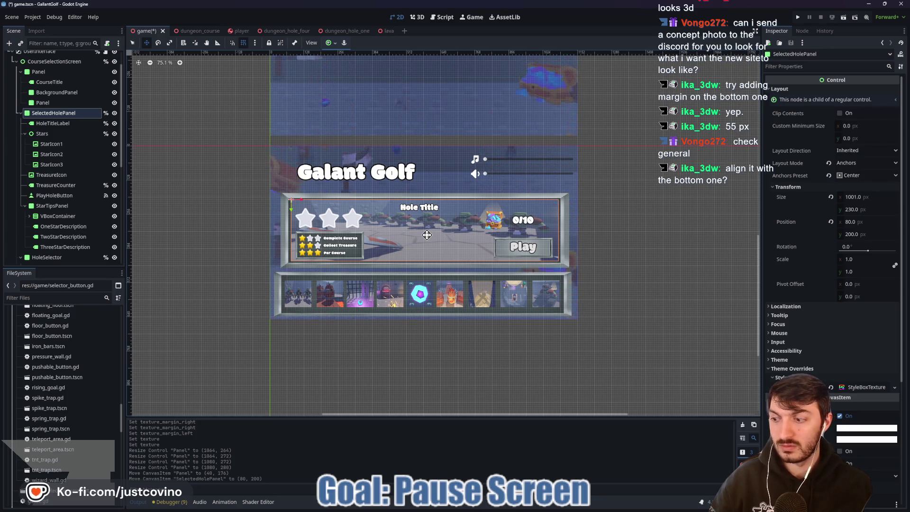
pyautogui.click(400, 225)
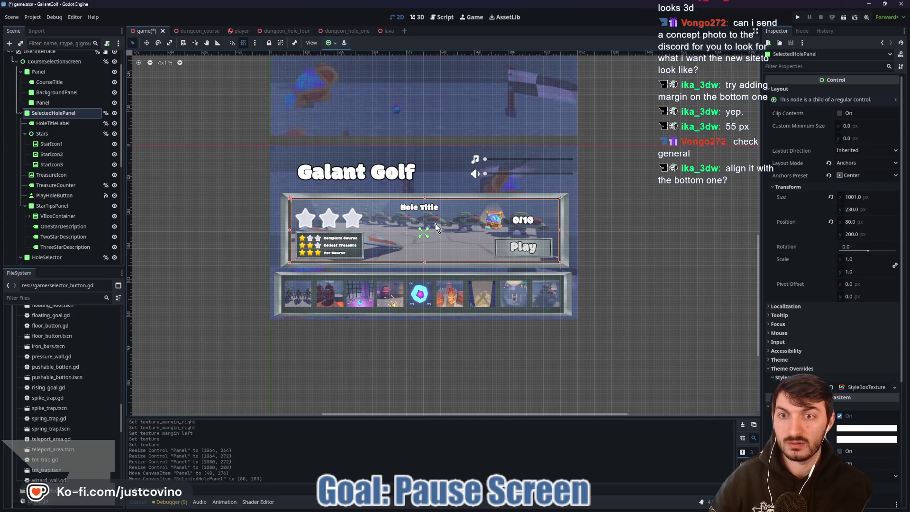
pyautogui.click(233, 206)
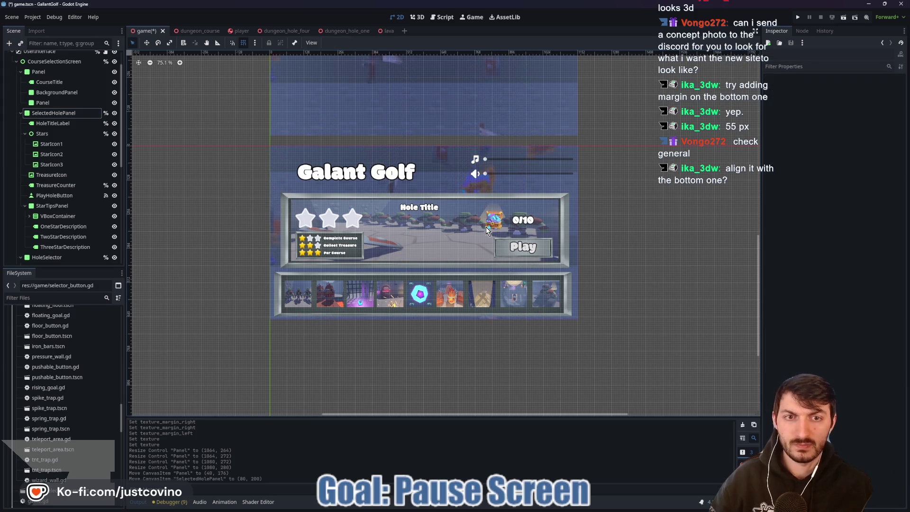
pyautogui.scroll(4, 485, 226)
pyautogui.scroll(3, 496, 232)
pyautogui.scroll(2, 436, 237)
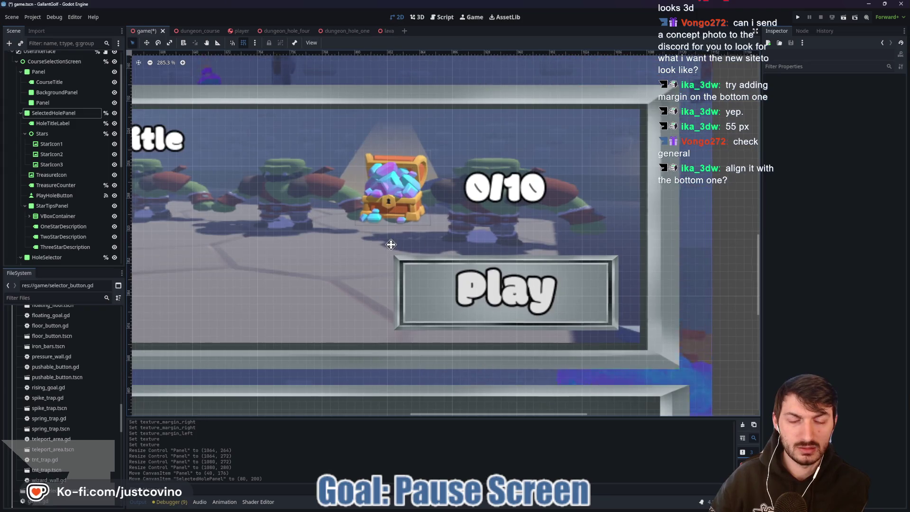
pyautogui.scroll(-4, 388, 244)
pyautogui.scroll(-4, 390, 234)
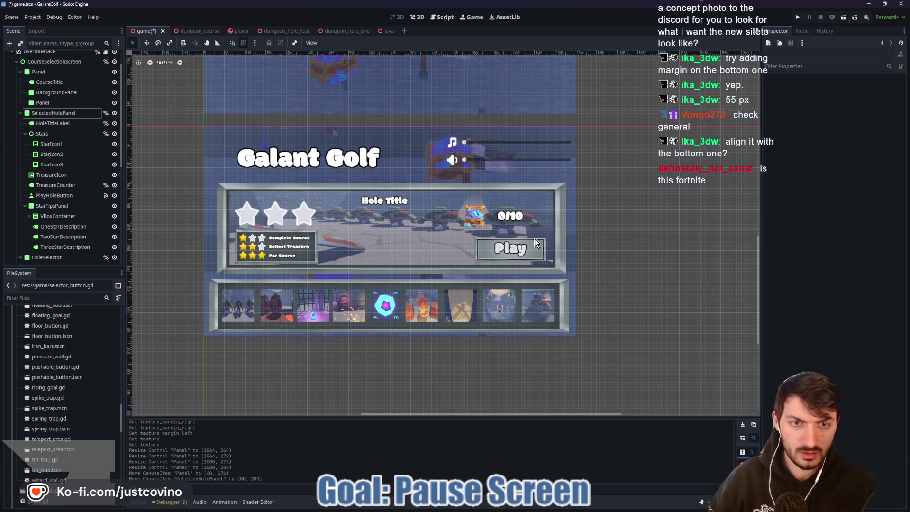
pyautogui.scroll(5, 536, 239)
pyautogui.scroll(-4, 369, 300)
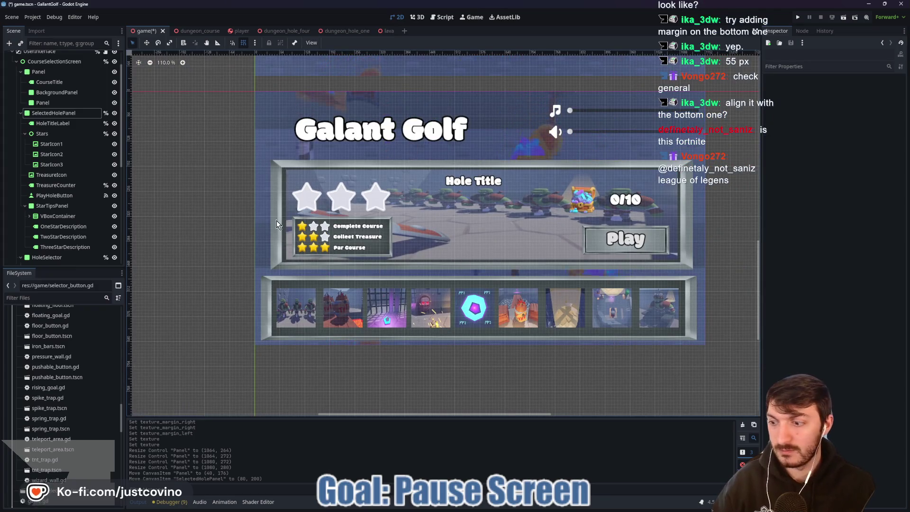
pyautogui.click(37, 114)
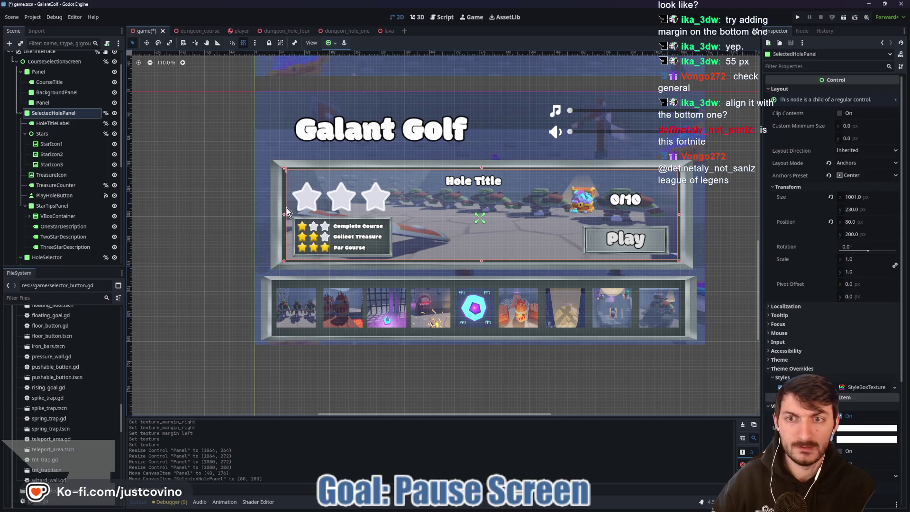
pyautogui.moveTo(283, 214); pyautogui.dragTo(282, 213)
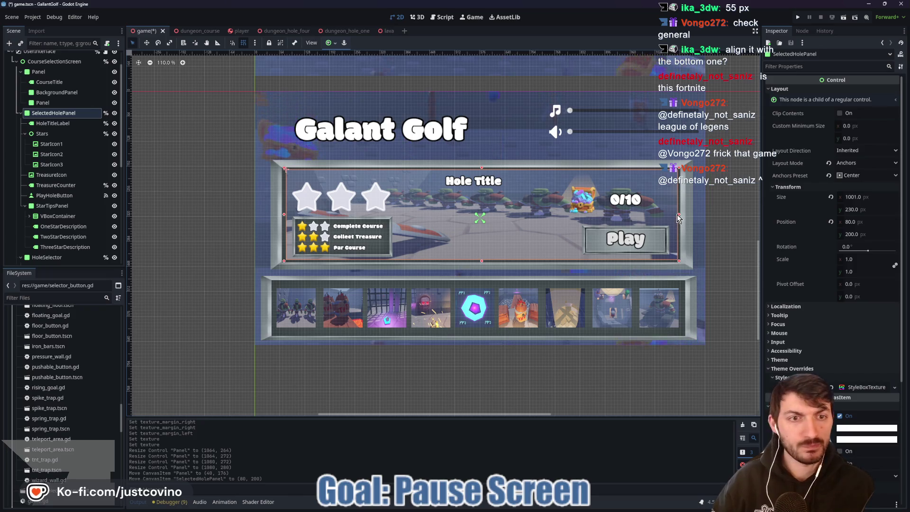
pyautogui.moveTo(679, 215); pyautogui.dragTo(683, 214)
# - Move SelectedHolePanel to x 75 to centre it in the frame, then save the scene
pyautogui.press('w')
pyautogui.moveTo(548, 217); pyautogui.dragTo(546, 216)
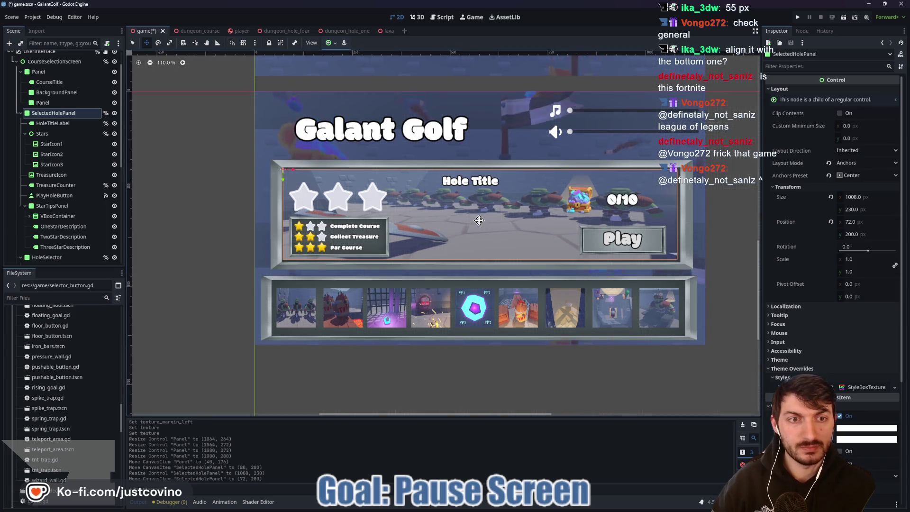
pyautogui.moveTo(479, 220); pyautogui.dragTo(480, 220)
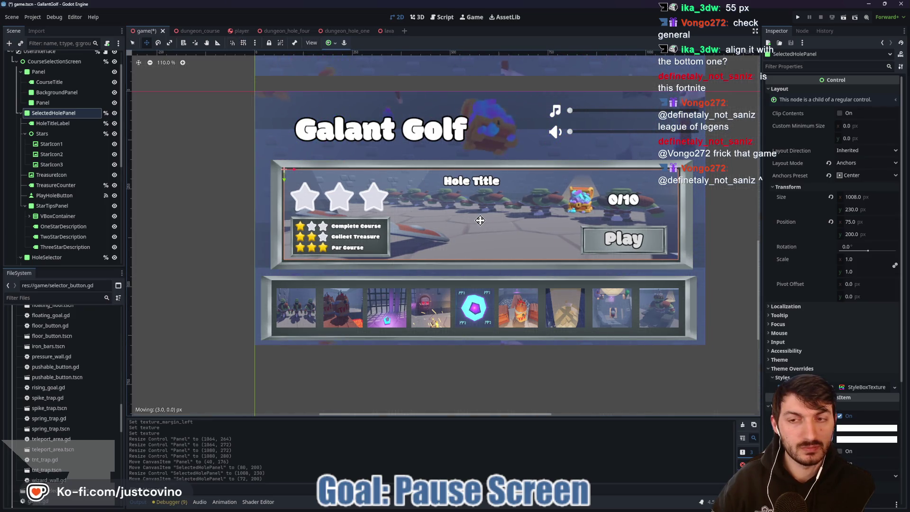
pyautogui.click(239, 226)
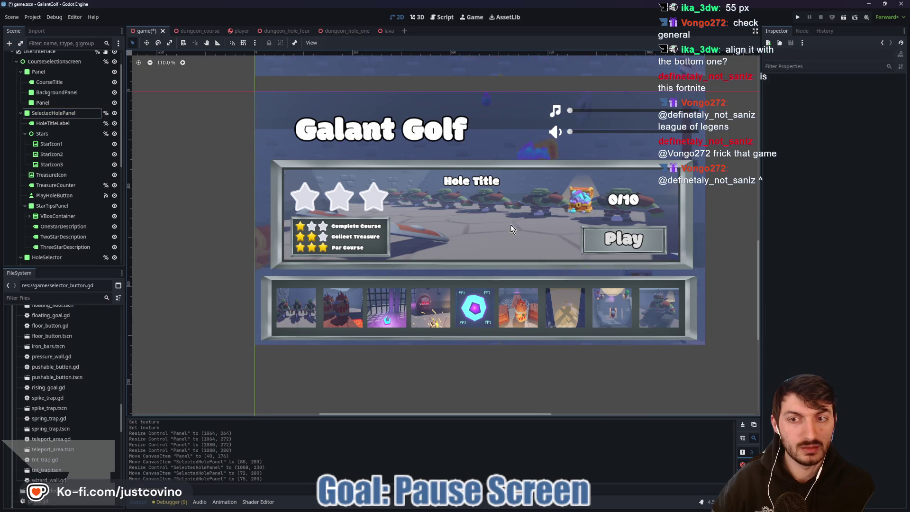
pyautogui.scroll(-3, 545, 223)
pyautogui.moveTo(670, 213); pyautogui.dragTo(622, 203)
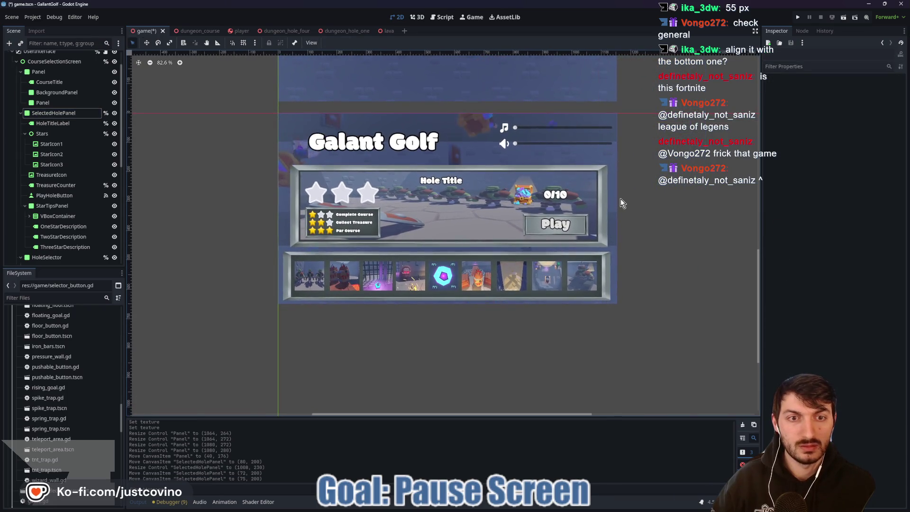
pyautogui.hotkey('ctrl', 's')
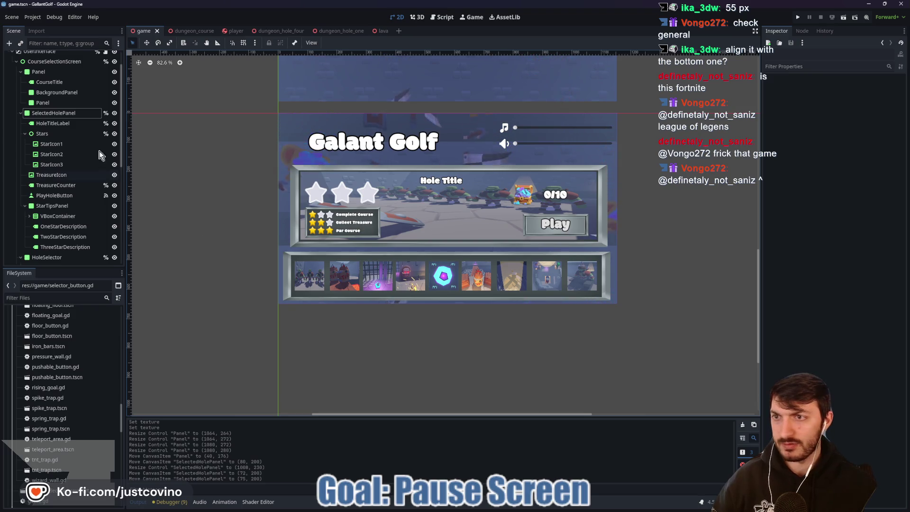
pyautogui.click(56, 115)
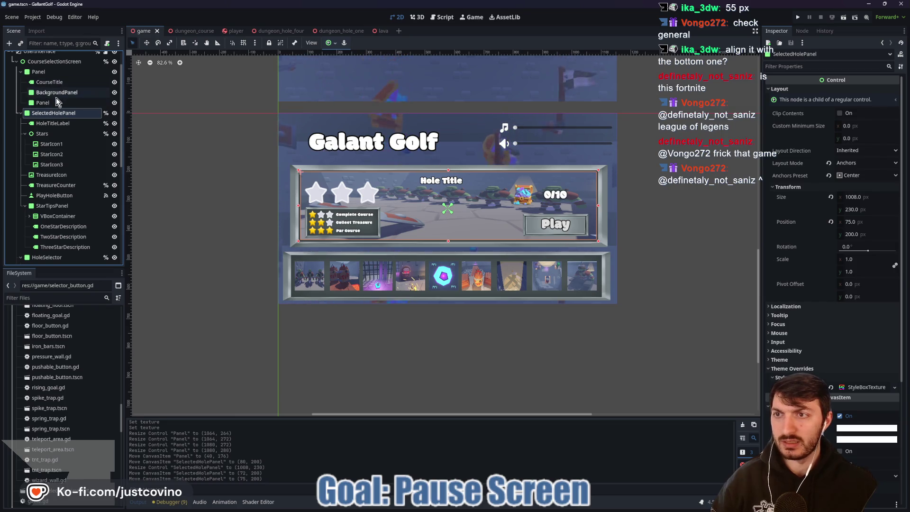
# - Narrow the Panel frame to 1072 px from its right edge with grid snapping on
pyautogui.click(57, 101)
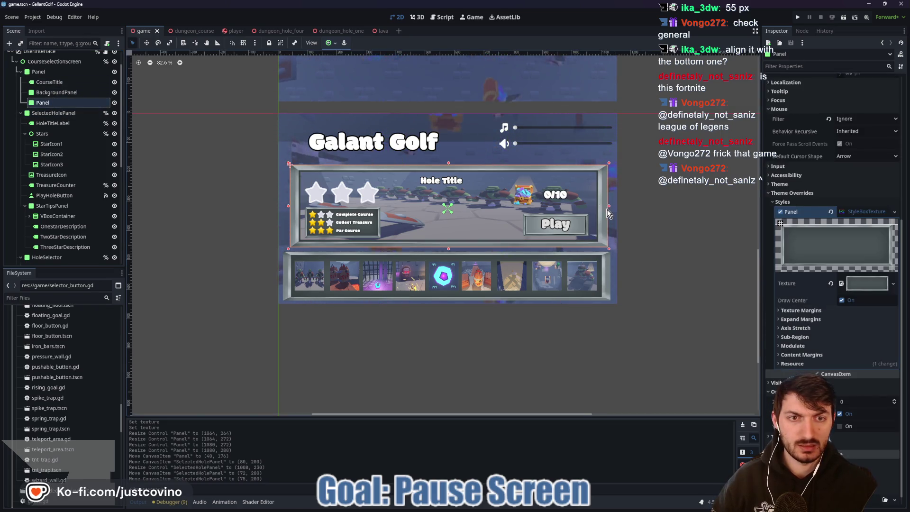
pyautogui.moveTo(608, 206); pyautogui.dragTo(608, 206)
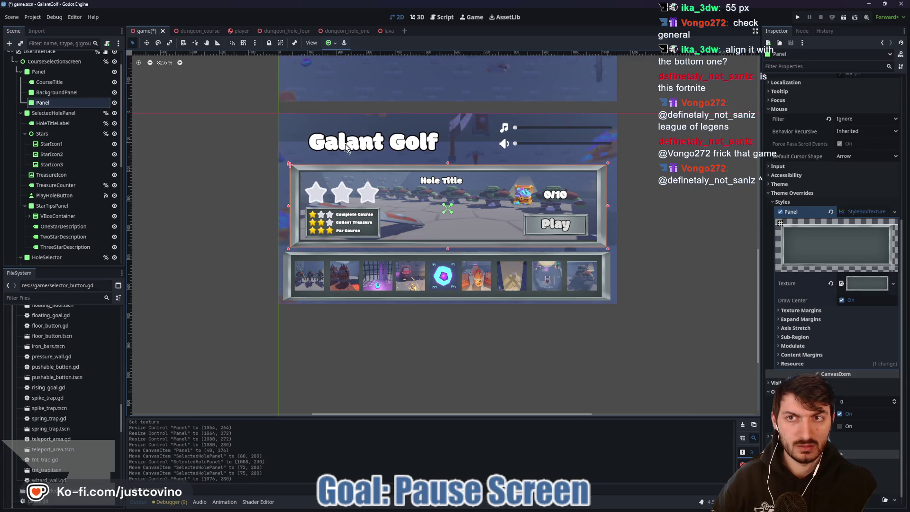
pyautogui.hotkey('shift', 'g')
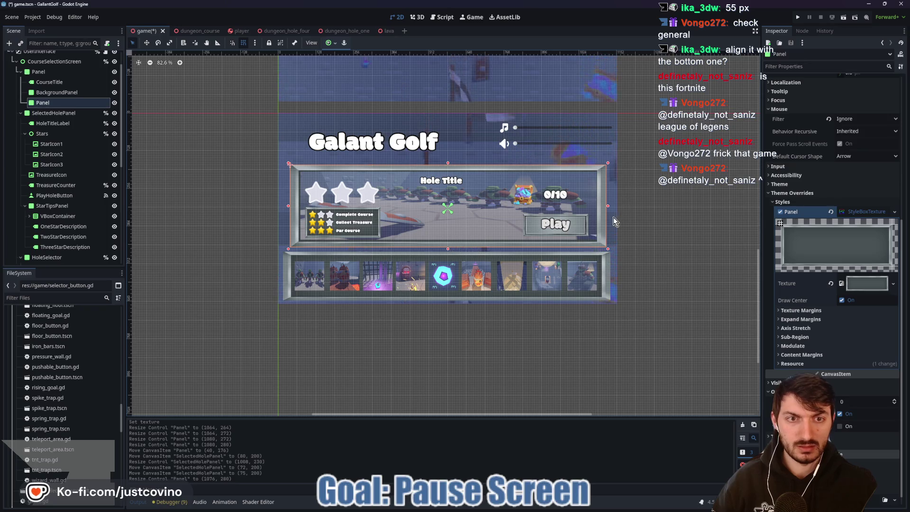
pyautogui.moveTo(608, 204); pyautogui.dragTo(607, 205)
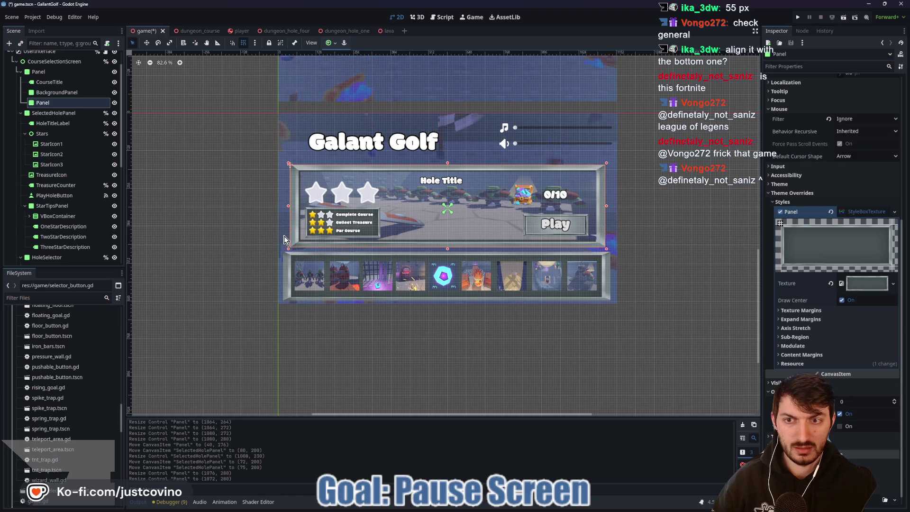
pyautogui.scroll(4, 626, 251)
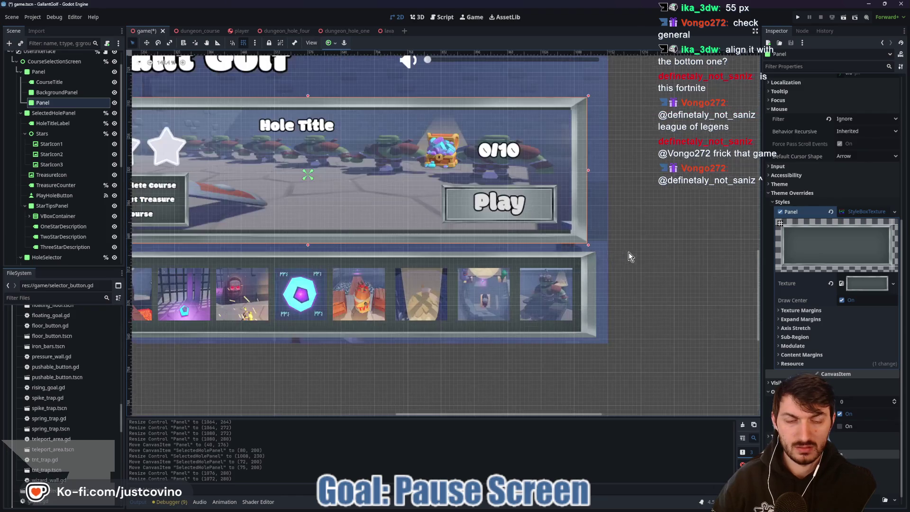
pyautogui.moveTo(577, 266)
pyautogui.mouseDown()
pyautogui.moveTo(550, 267)
pyautogui.moveTo(551, 279)
pyautogui.mouseUp()
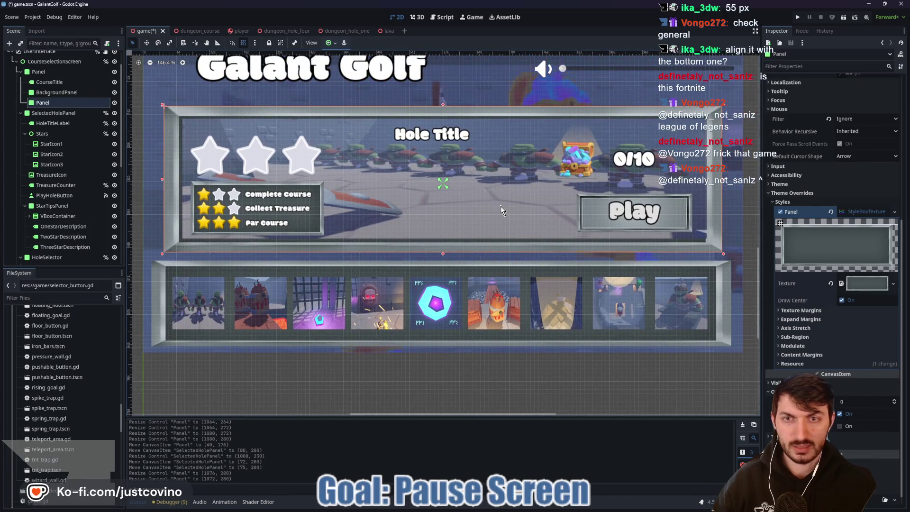
# - Shrink SelectedHolePanel to 992×216 at position 80, 208 by pulling in its four edges
pyautogui.click(56, 113)
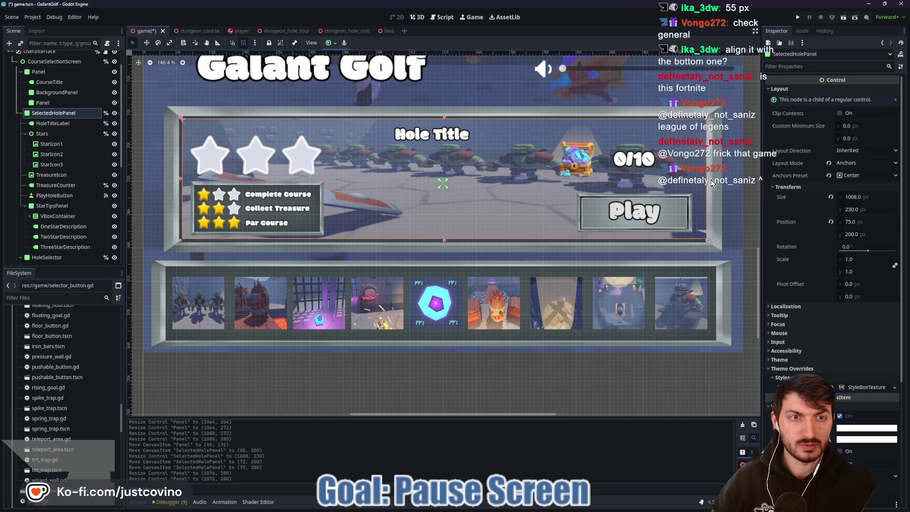
pyautogui.moveTo(707, 178); pyautogui.dragTo(702, 179)
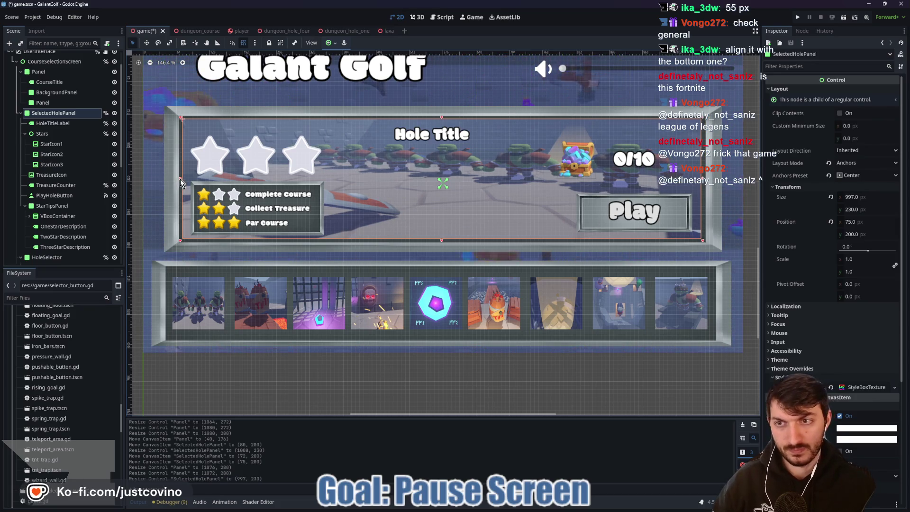
pyautogui.moveTo(180, 182); pyautogui.dragTo(181, 178)
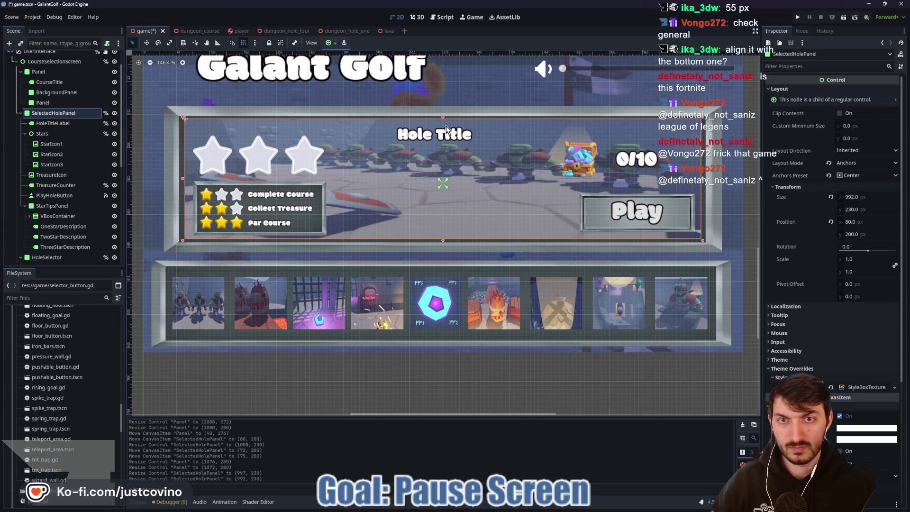
pyautogui.moveTo(442, 117); pyautogui.dragTo(443, 122)
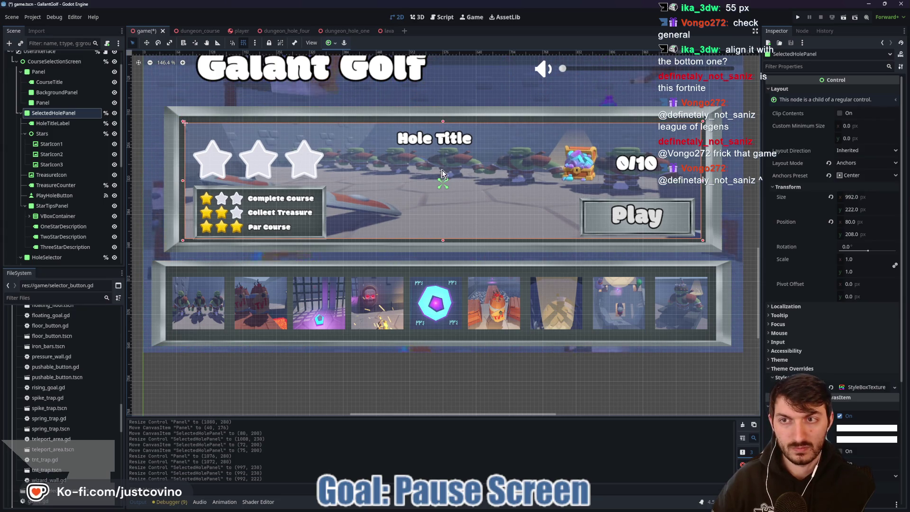
pyautogui.moveTo(442, 243); pyautogui.dragTo(443, 241)
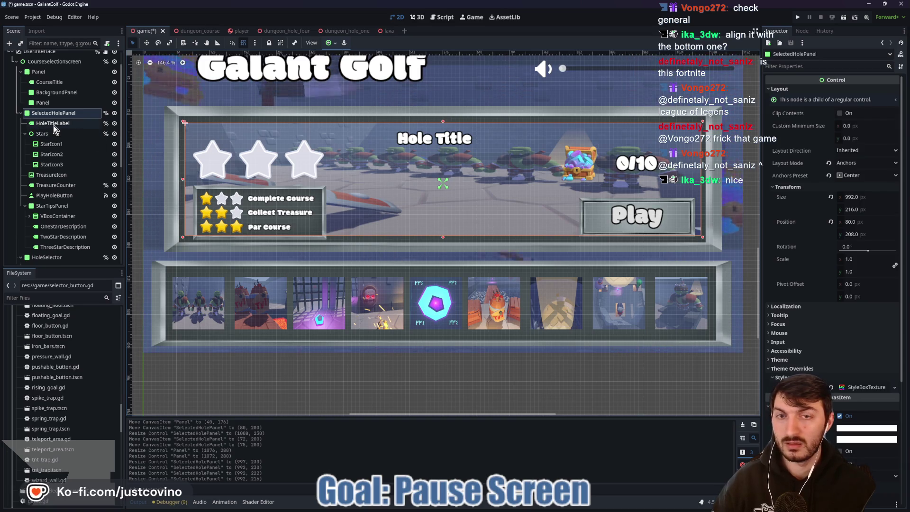
# - Nudge HoleTitleLabel up to (288, 0) and move the Stars group up 16 px
pyautogui.click(52, 123)
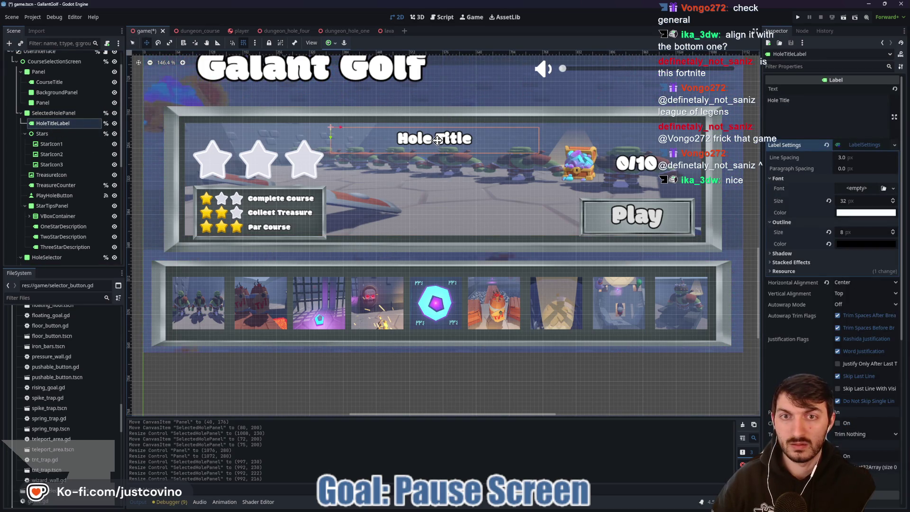
pyautogui.moveTo(437, 141); pyautogui.dragTo(437, 137)
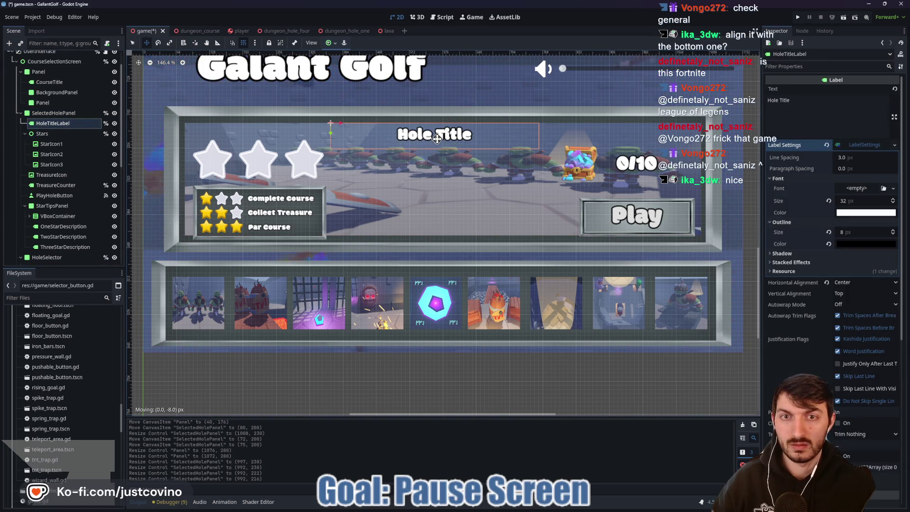
pyautogui.click(56, 135)
pyautogui.moveTo(259, 161); pyautogui.dragTo(258, 148)
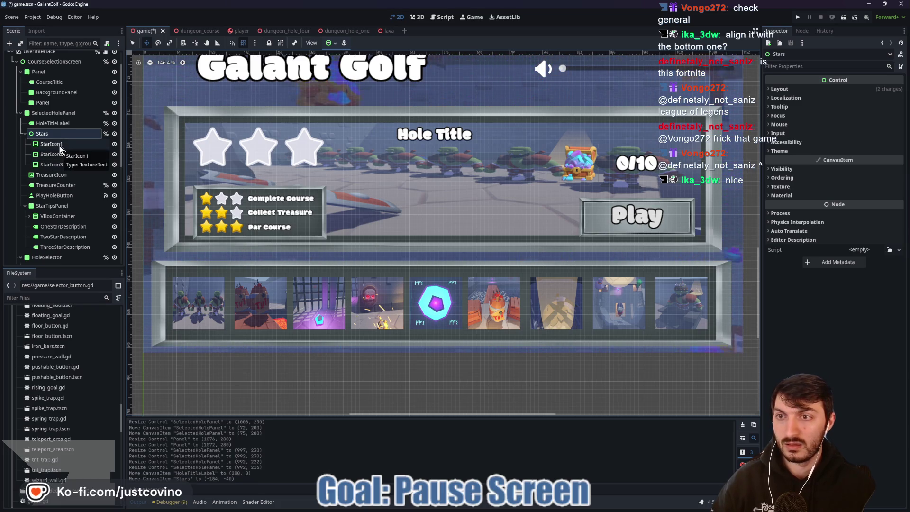
# - Raise the treasure icon and counter, Play button and star tips panel, then save game.tscn
pyautogui.click(58, 176)
pyautogui.keyDown('shift'); pyautogui.click(57, 185); pyautogui.keyUp('shift')
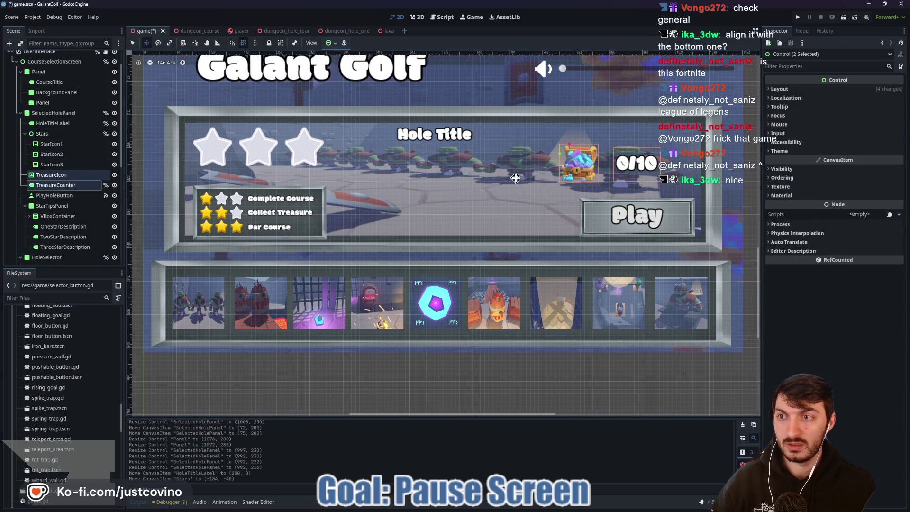
pyautogui.press('Up')
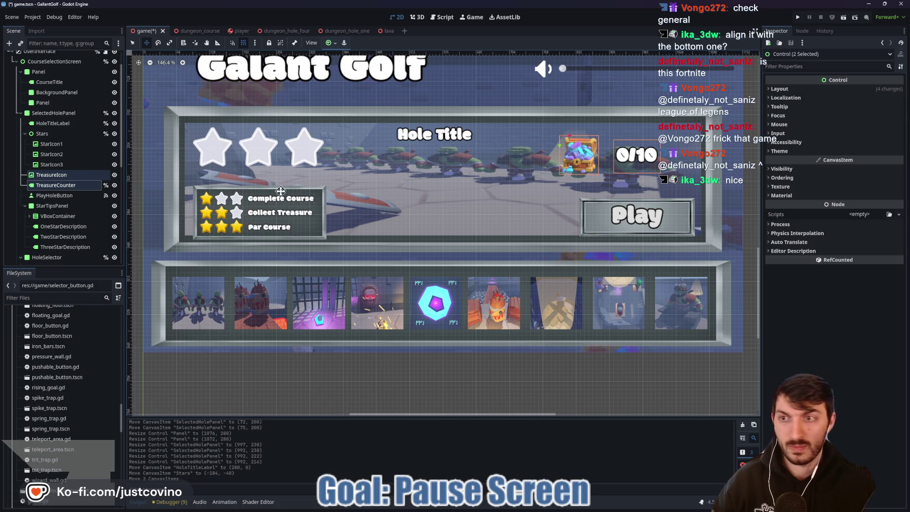
pyautogui.press('Down')
pyautogui.moveTo(619, 224); pyautogui.dragTo(610, 215)
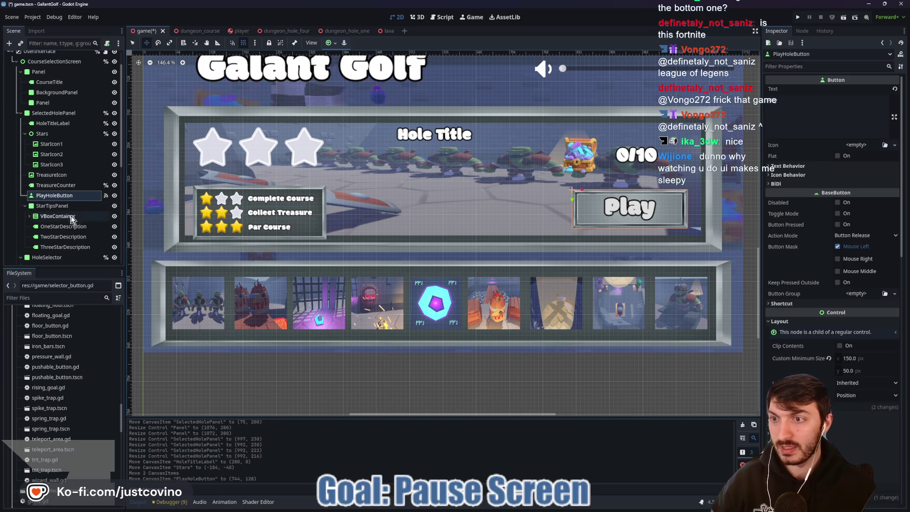
pyautogui.click(52, 206)
pyautogui.moveTo(269, 218); pyautogui.dragTo(270, 214)
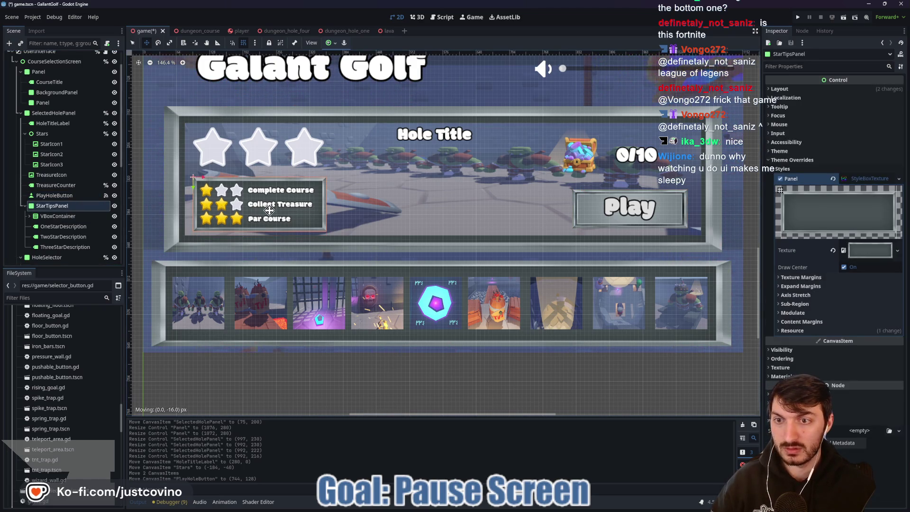
pyautogui.scroll(-4, 387, 206)
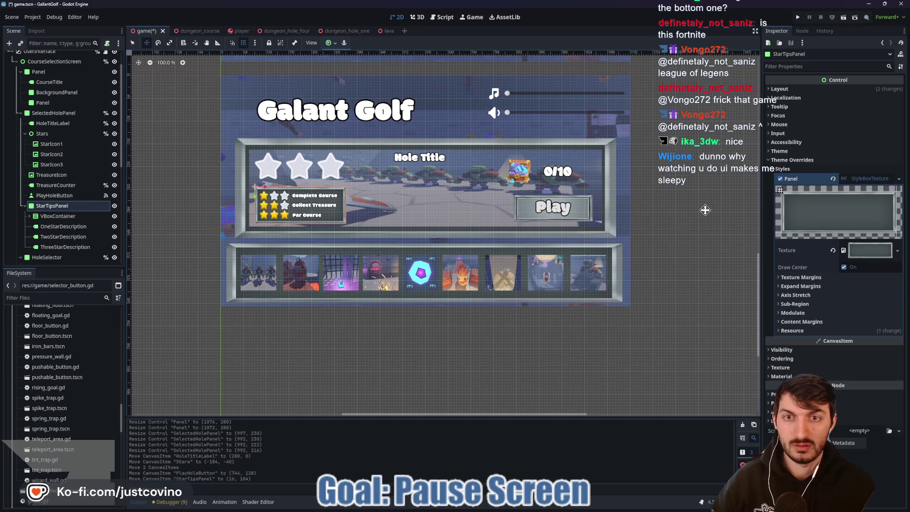
pyautogui.hotkey('ctrl', 's')
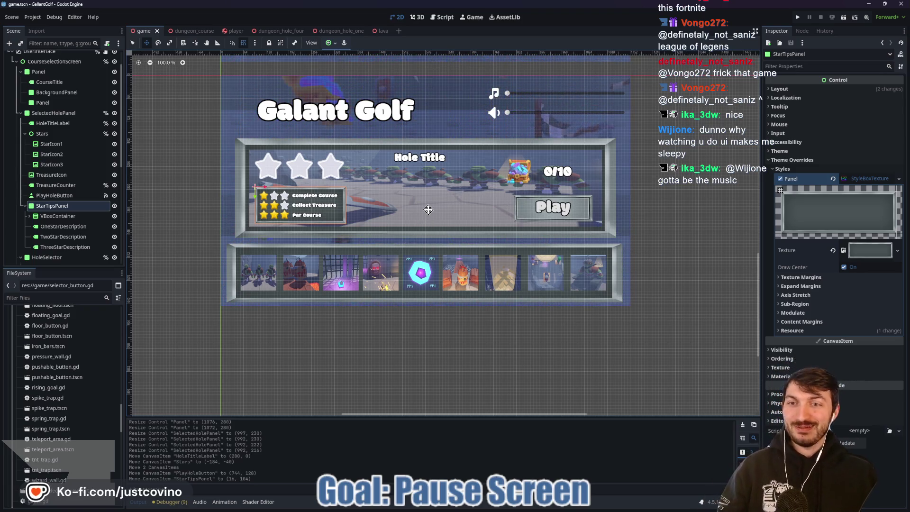
pyautogui.click(52, 123)
pyautogui.hotkey('ctrl', 's')
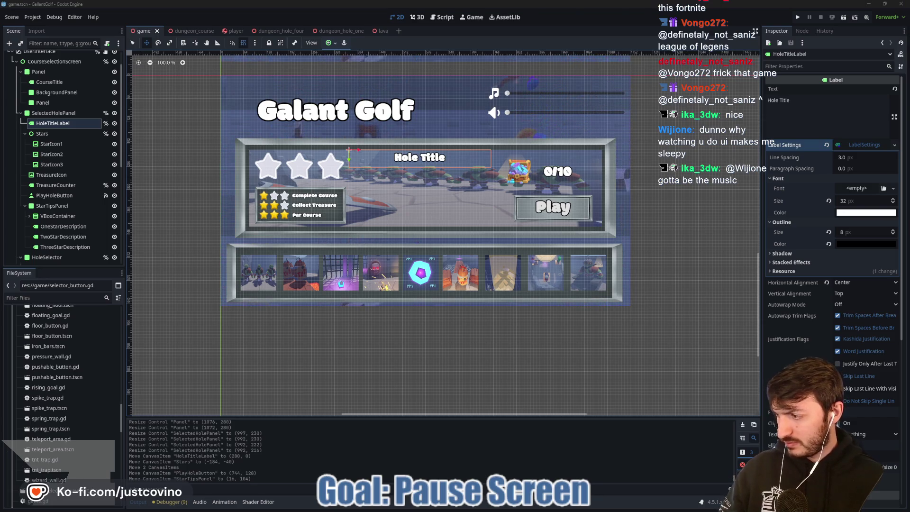
pyautogui.hotkey('alt', 'Tab')
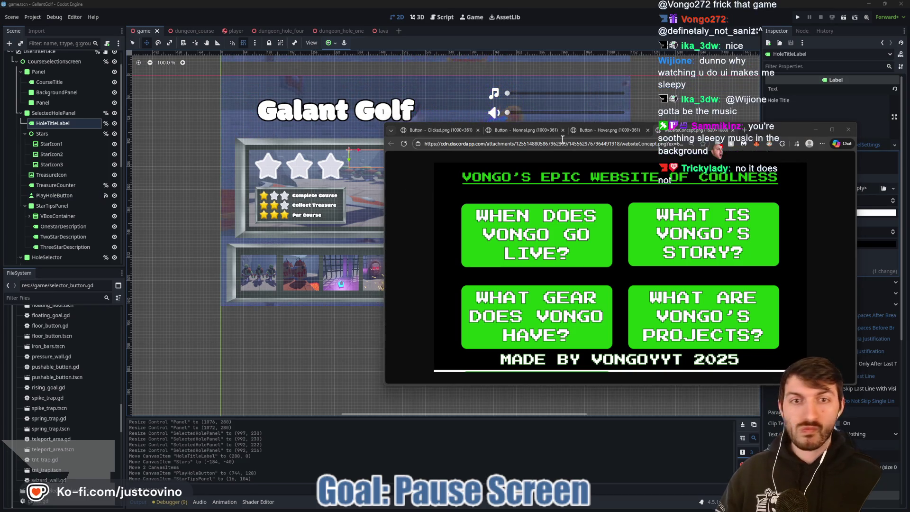
# - Move the browser window up-left and close the Button_-_Hover.png tab
pyautogui.moveTo(760, 132)
pyautogui.mouseDown()
pyautogui.moveTo(545, 117)
pyautogui.moveTo(583, 110)
pyautogui.mouseUp()
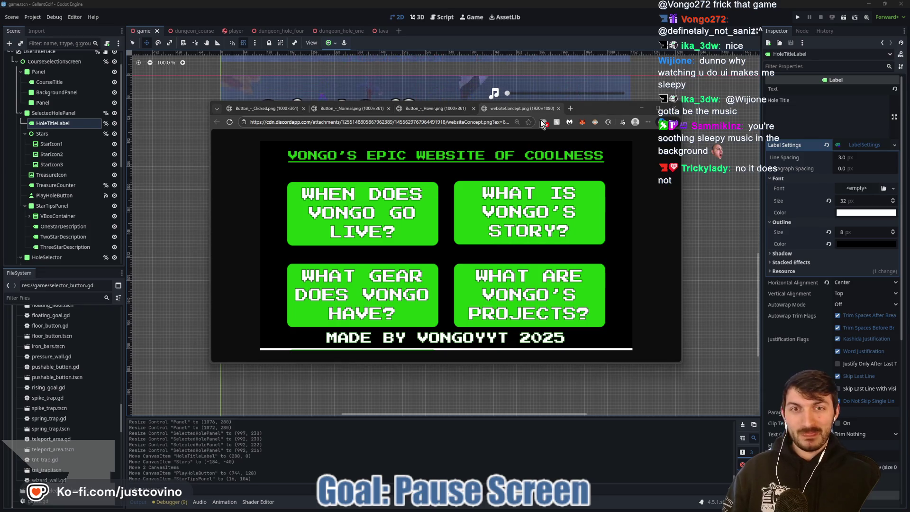
pyautogui.click(472, 109)
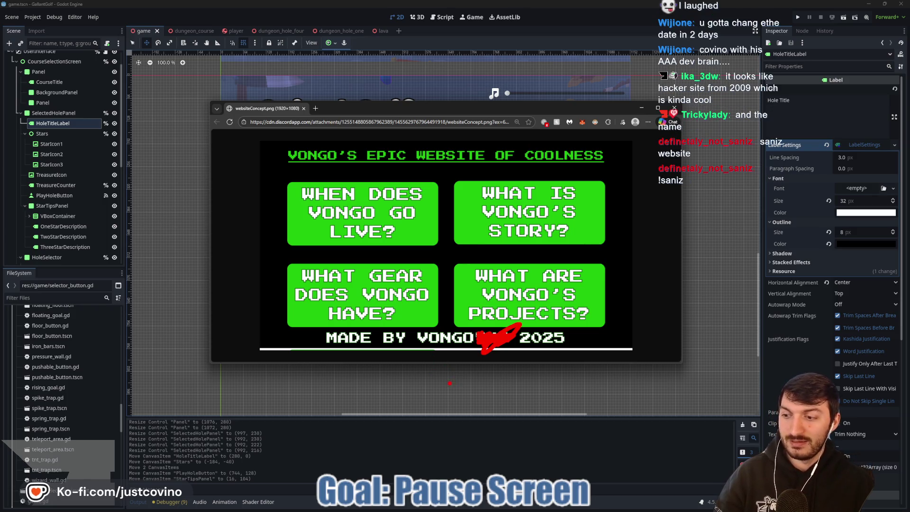
# - Close the website concept browser window and show the dungeon_course player HUD in Godot
pyautogui.click(673, 108)
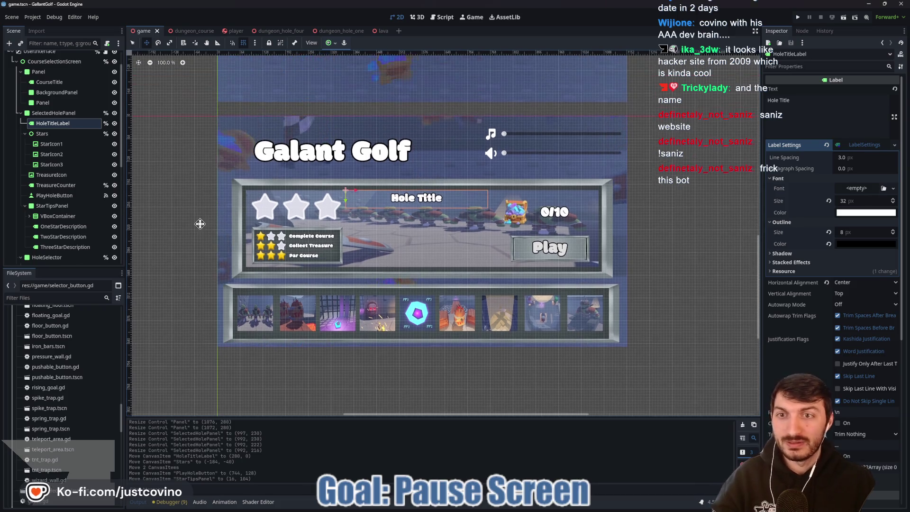
pyautogui.click(186, 32)
pyautogui.click(117, 98)
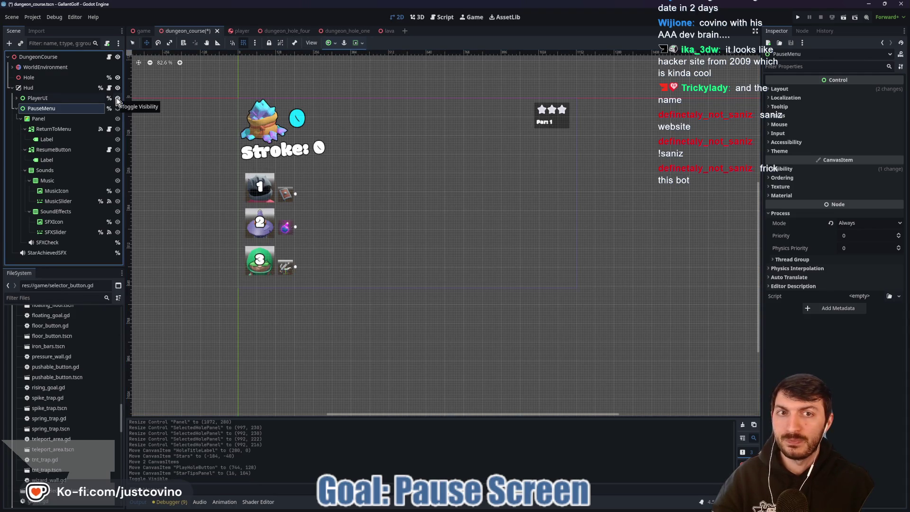
# - Expand PlayerUI in the scene tree and select its star/par Panel
pyautogui.click(16, 108)
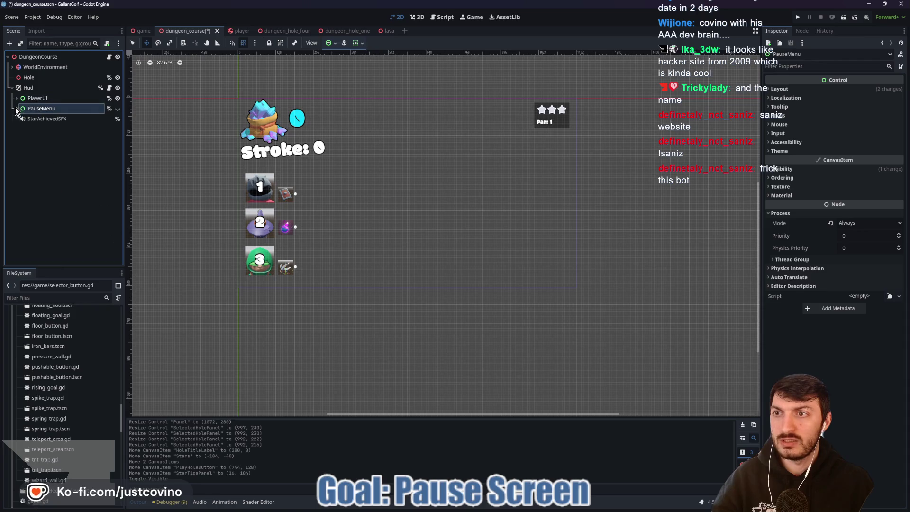
pyautogui.click(16, 99)
pyautogui.click(44, 118)
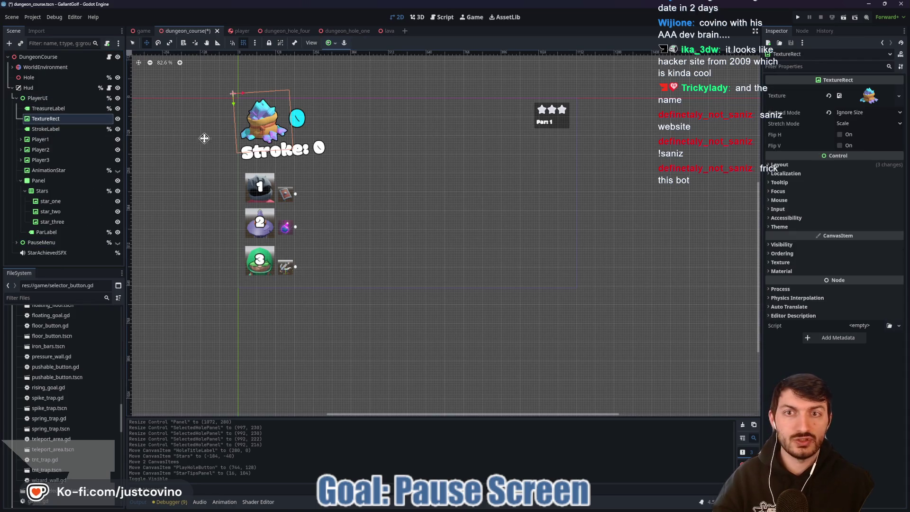
pyautogui.click(57, 131)
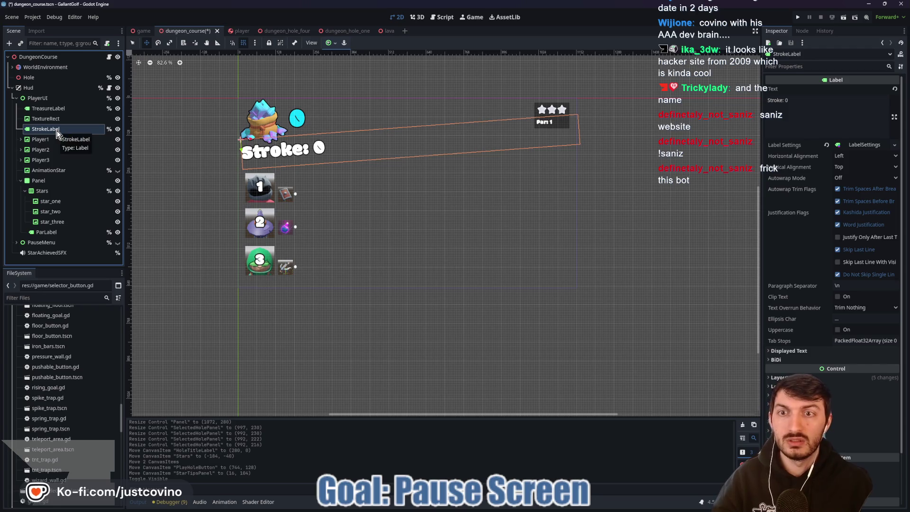
pyautogui.click(46, 192)
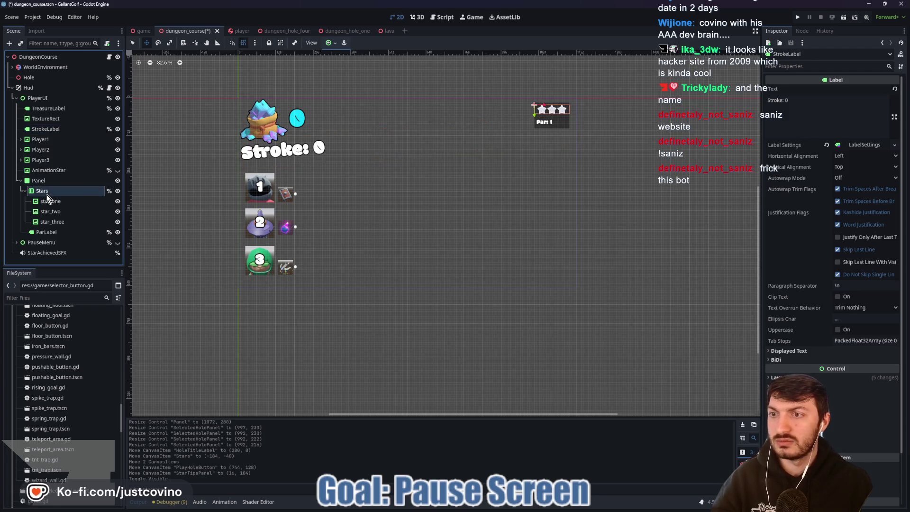
pyautogui.click(40, 180)
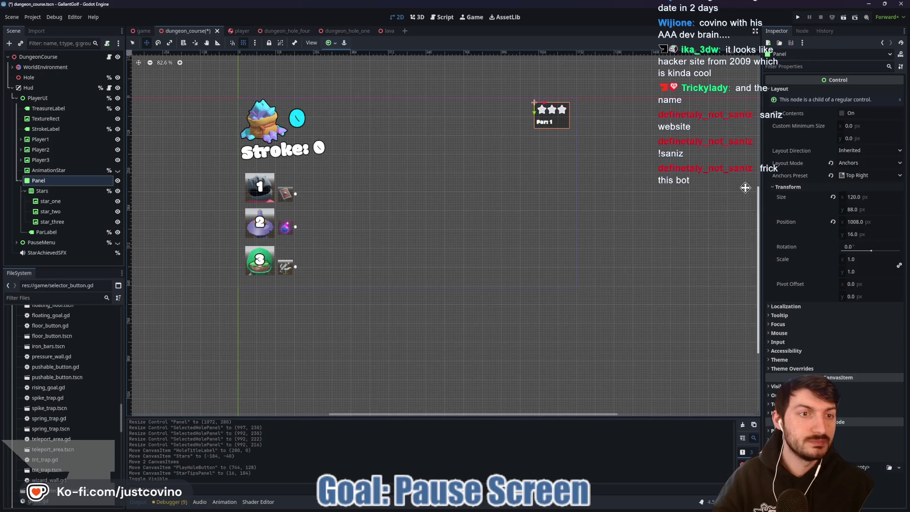
pyautogui.scroll(5, 606, 126)
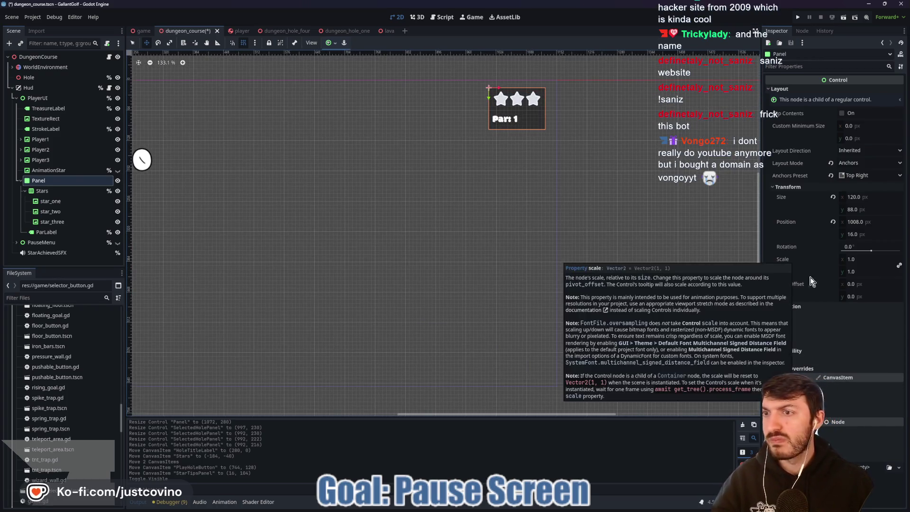
# - Expand the Panel's Theme Overrides > Styles and open the style override's options
pyautogui.click(819, 368)
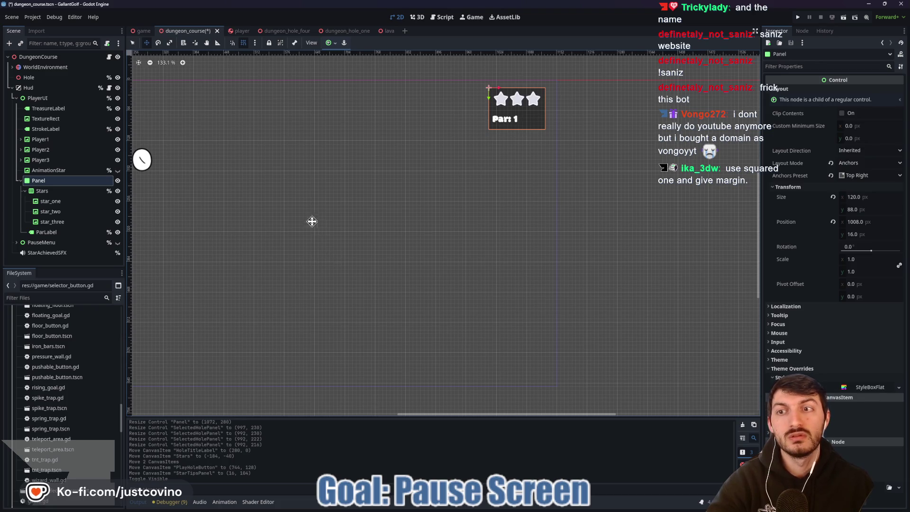
pyautogui.moveTo(314, 222); pyautogui.dragTo(391, 236)
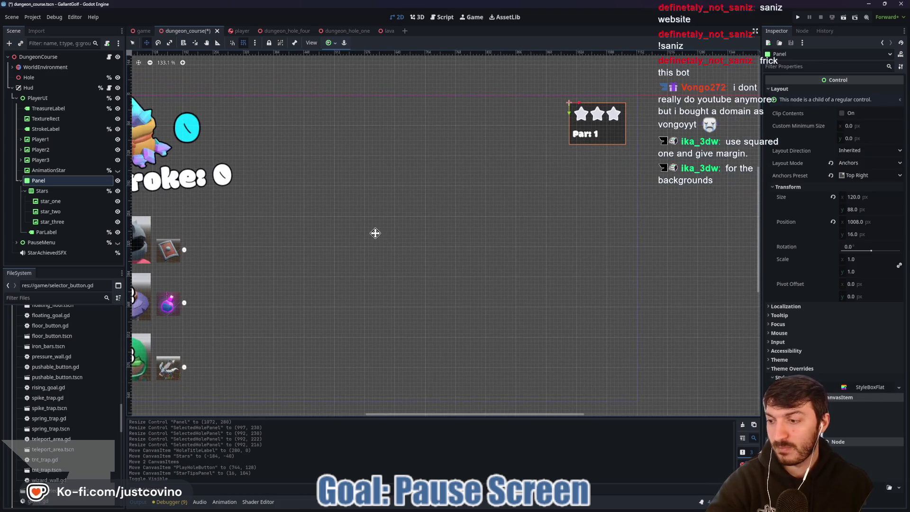
pyautogui.moveTo(480, 242)
pyautogui.mouseDown()
pyautogui.moveTo(445, 252)
pyautogui.moveTo(432, 267)
pyautogui.mouseUp()
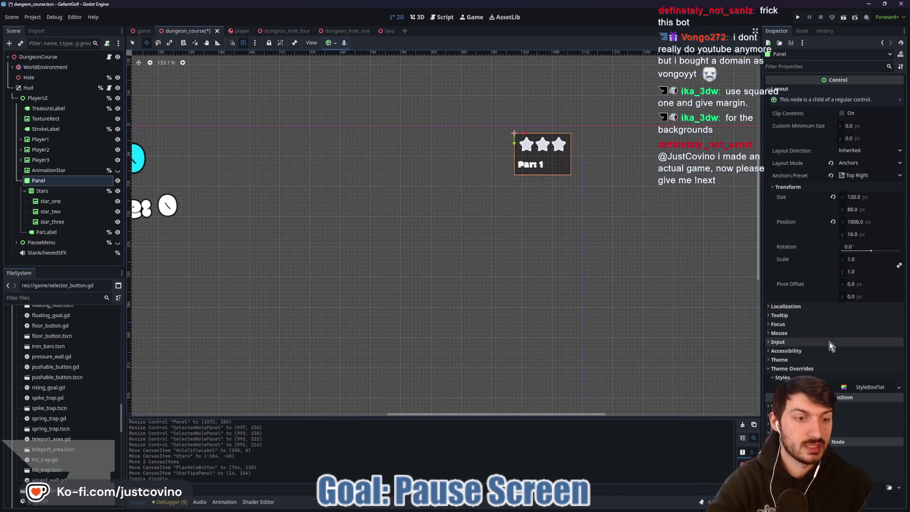
pyautogui.rightClick(863, 388)
# - Replace the Panel style with a New StyleBoxTexture and Quick Load the gray framed panel texture
pyautogui.click(872, 382)
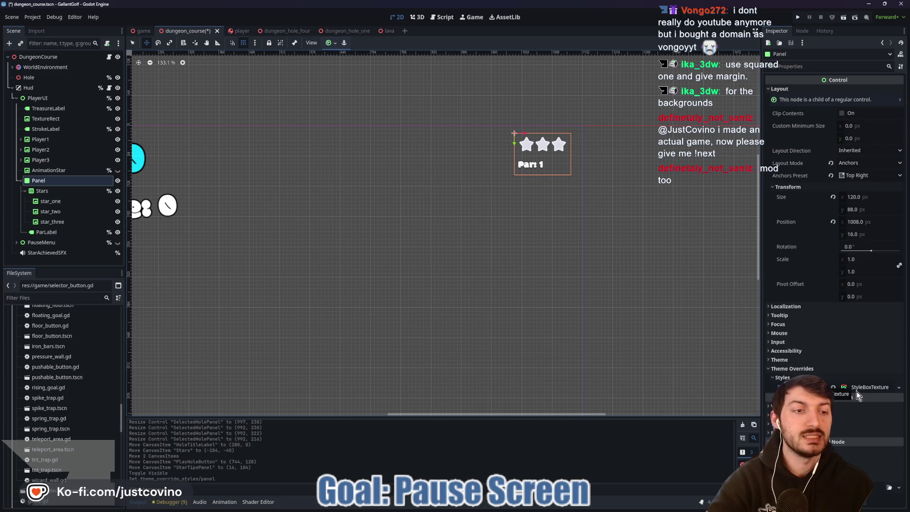
pyautogui.click(855, 387)
pyautogui.scroll(-2, 846, 383)
pyautogui.scroll(-1, 847, 374)
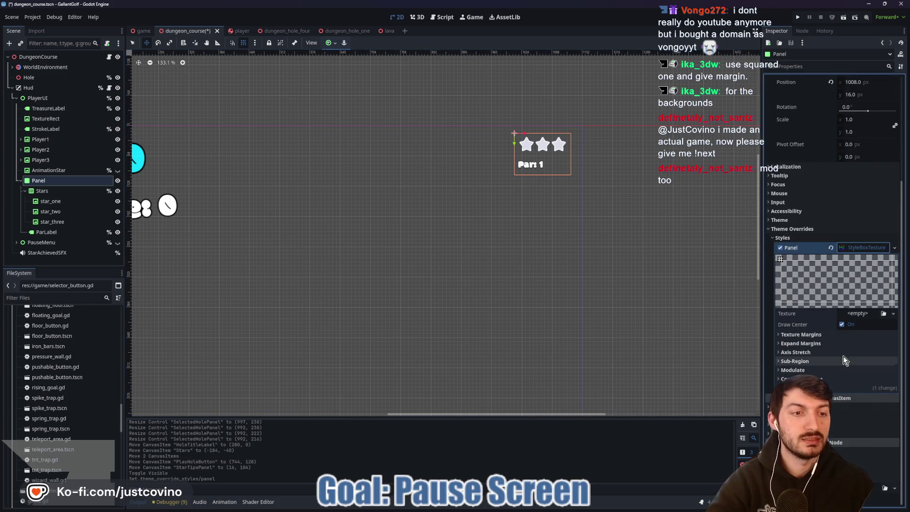
pyautogui.click(853, 313)
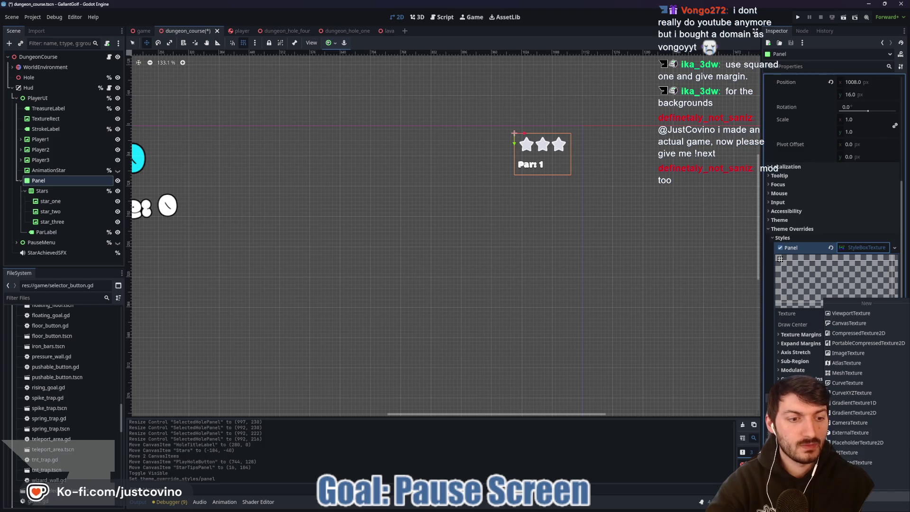
pyautogui.click(848, 483)
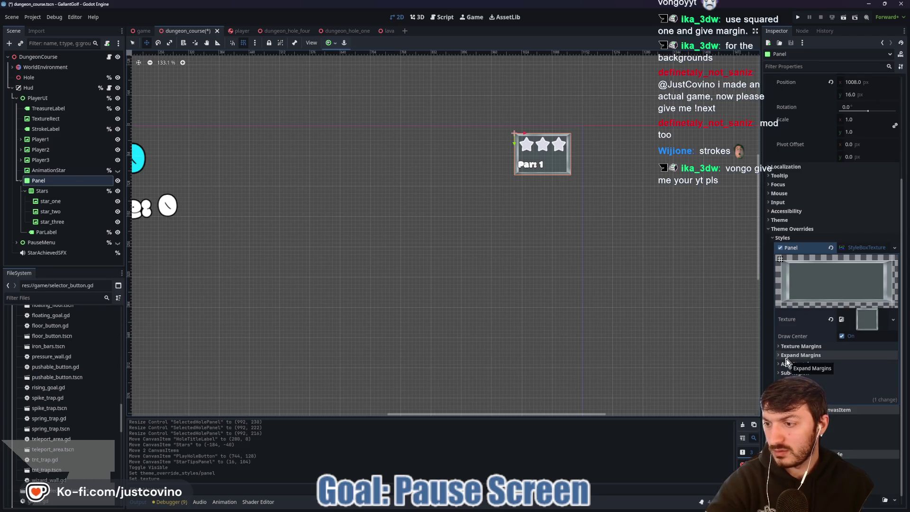
pyautogui.scroll(7, 596, 232)
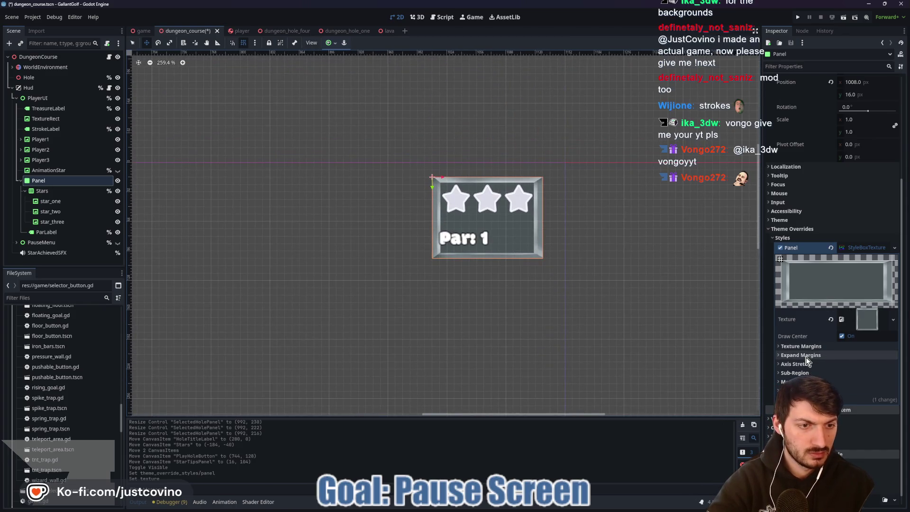
pyautogui.click(826, 347)
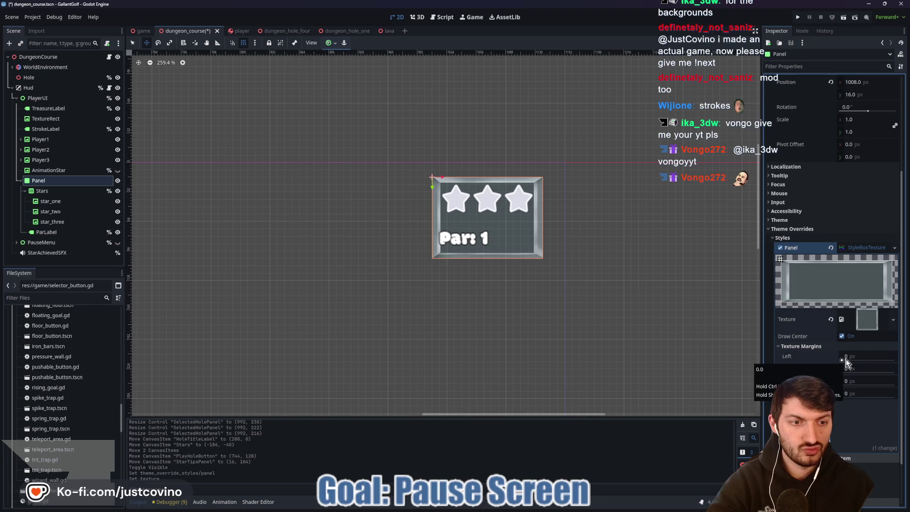
pyautogui.moveTo(845, 361); pyautogui.dragTo(843, 360)
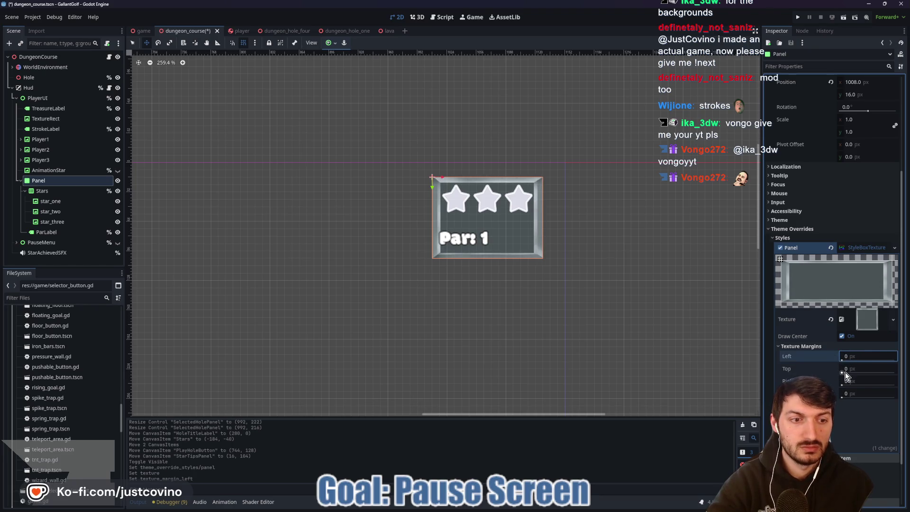
pyautogui.click(857, 356)
pyautogui.write('10')
pyautogui.press('Tab')
pyautogui.press('Tab')
pyautogui.write('10')
pyautogui.press('Return')
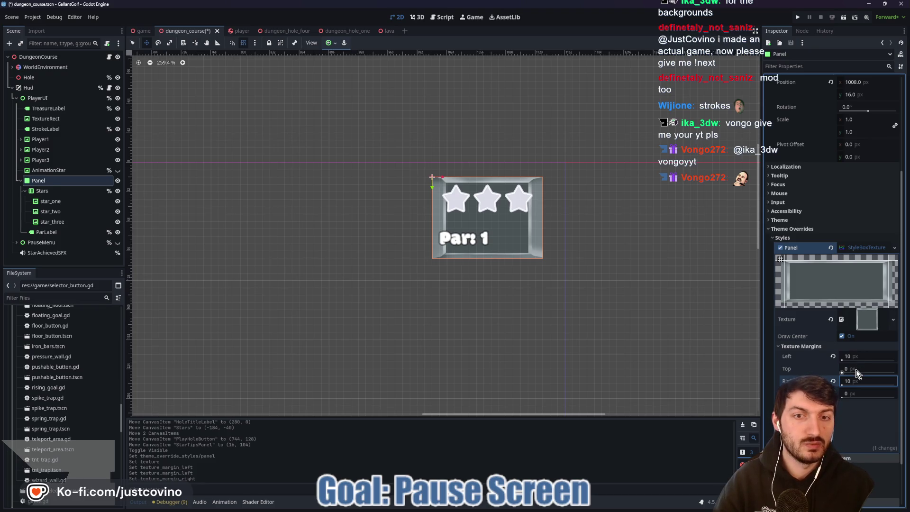
pyautogui.click(856, 356)
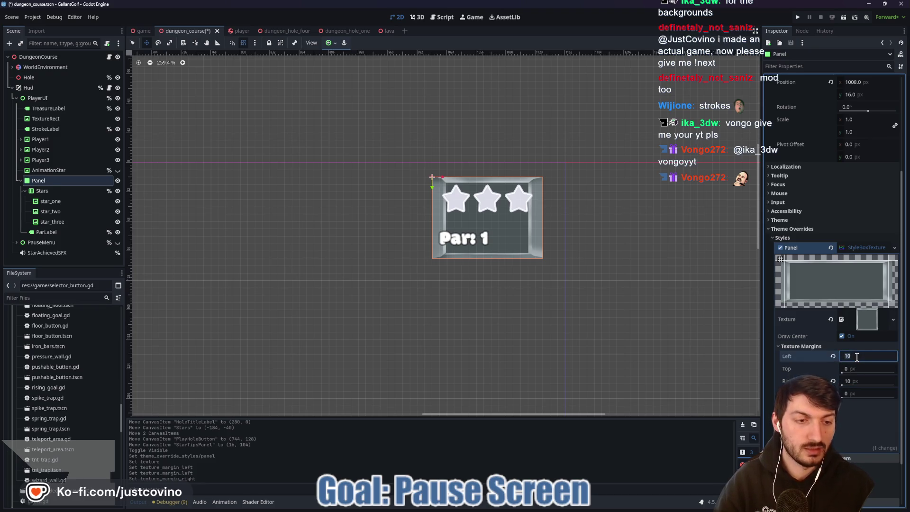
pyautogui.write('0')
pyautogui.click(858, 367)
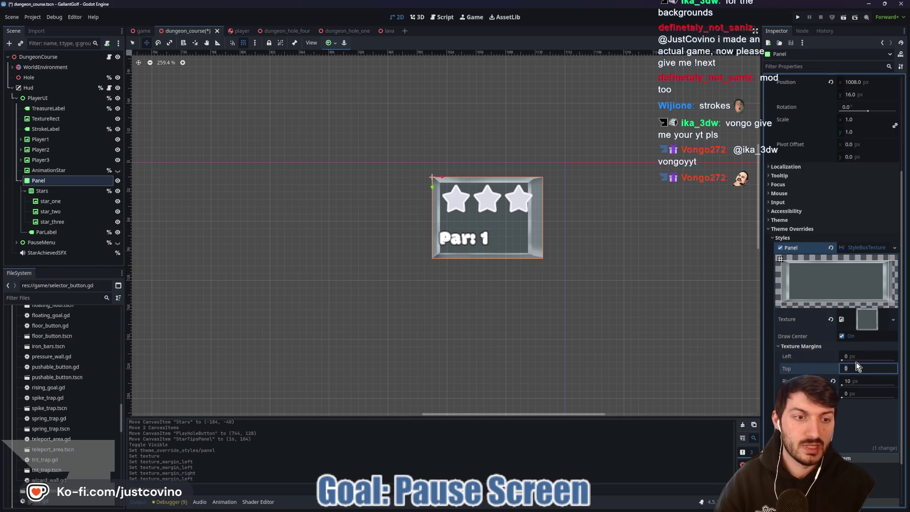
pyautogui.click(863, 360)
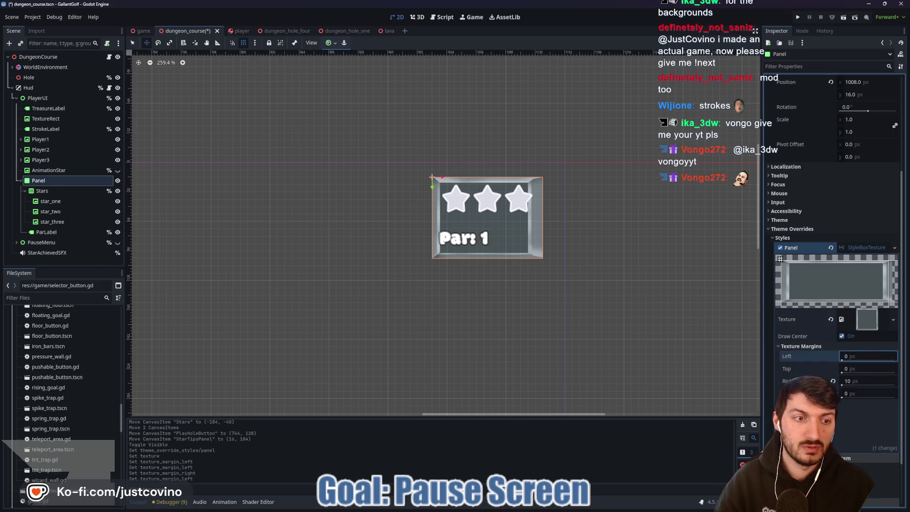
pyautogui.click(833, 381)
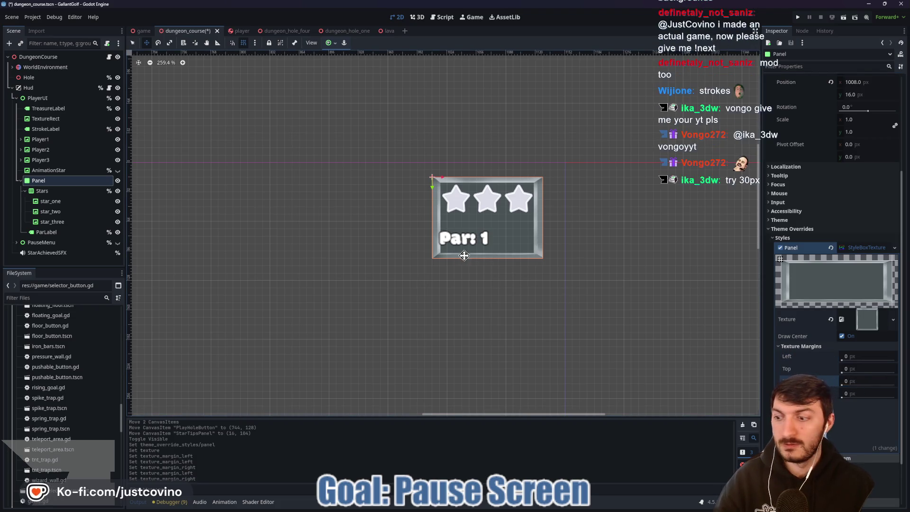
pyautogui.click(879, 406)
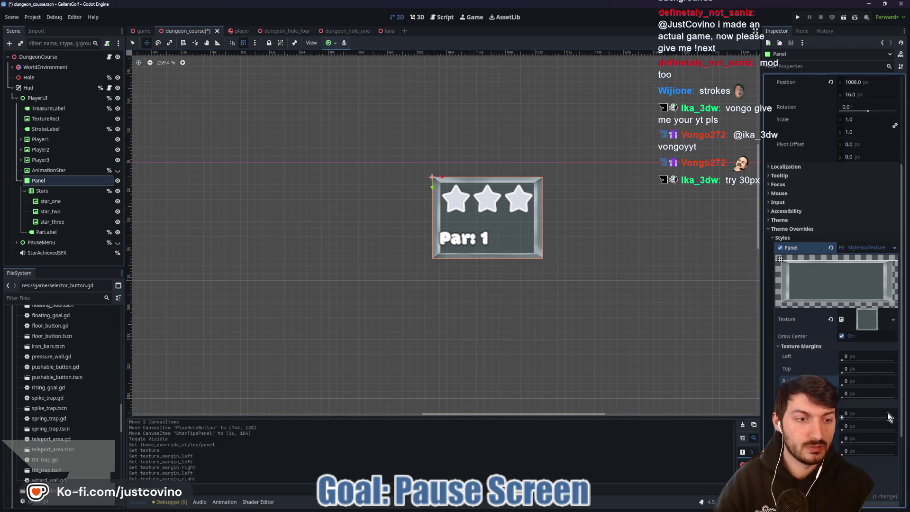
pyautogui.write('30')
pyautogui.press('Return')
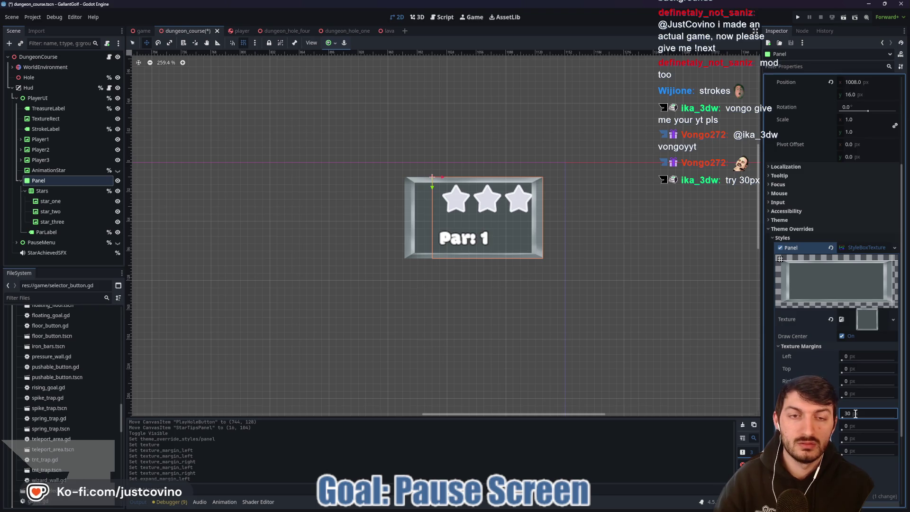
pyautogui.click(859, 367)
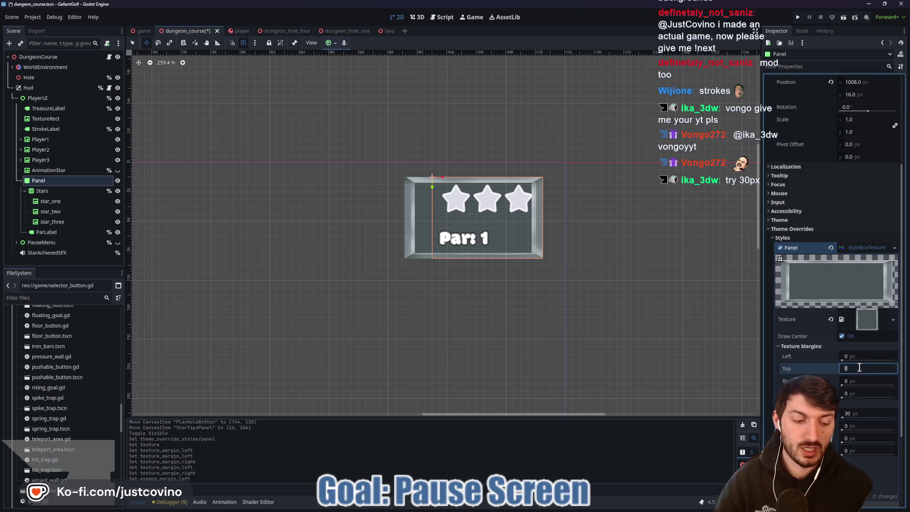
pyautogui.write('30')
pyautogui.press('Return')
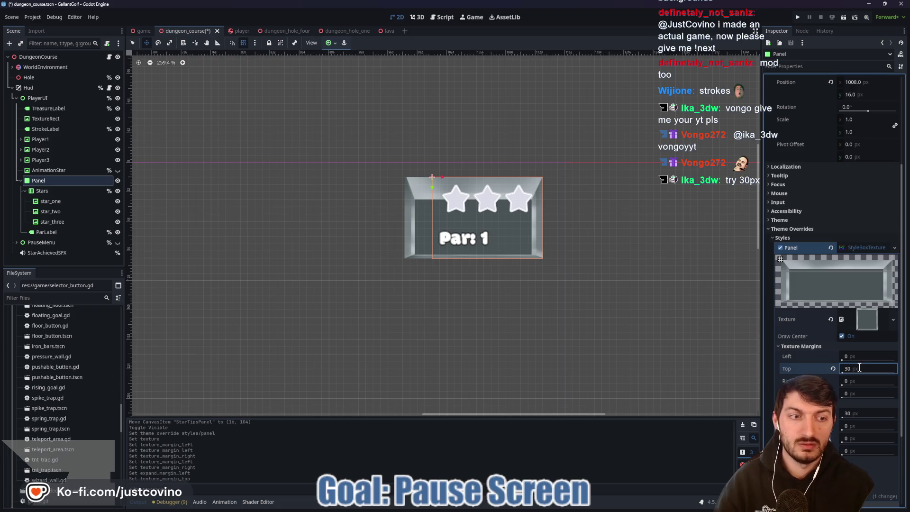
pyautogui.write('10')
pyautogui.press('Return')
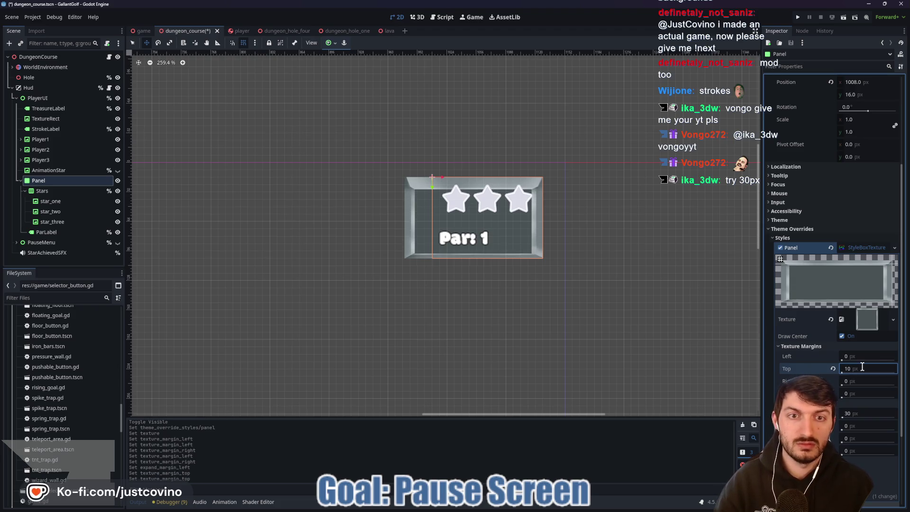
pyautogui.write('5')
pyautogui.press('Return')
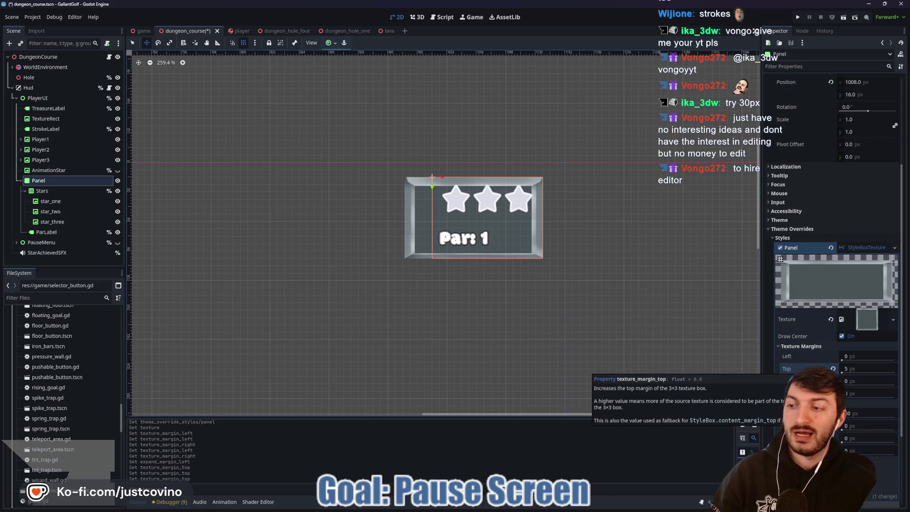
pyautogui.click(852, 393)
pyautogui.write('5')
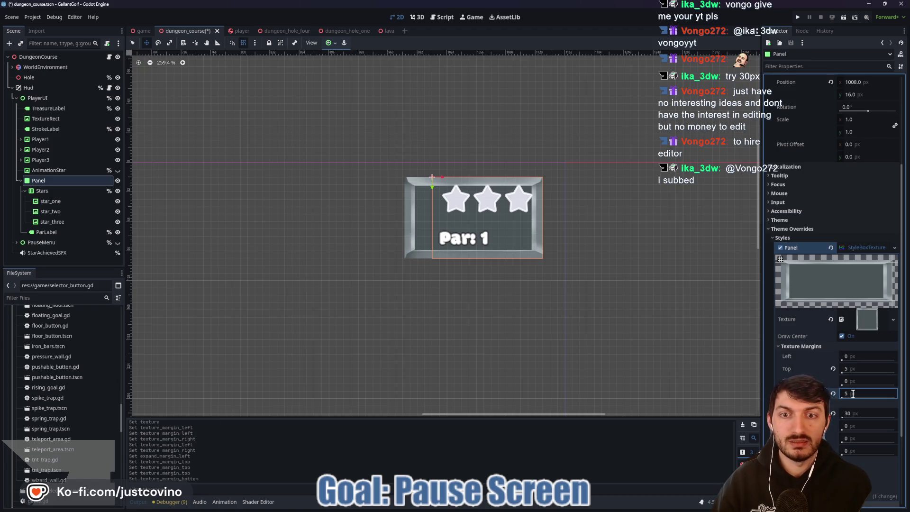
pyautogui.click(832, 393)
pyautogui.click(833, 368)
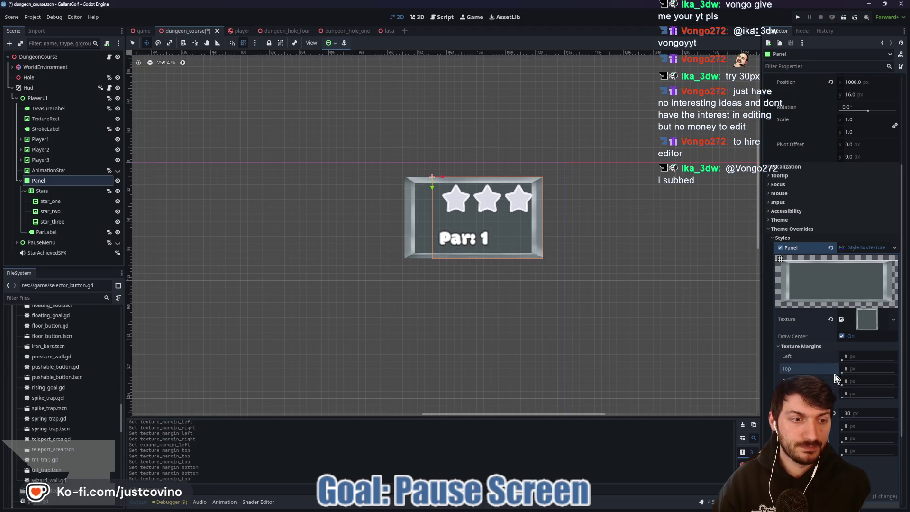
pyautogui.click(856, 437)
pyautogui.write('30')
pyautogui.press('Return')
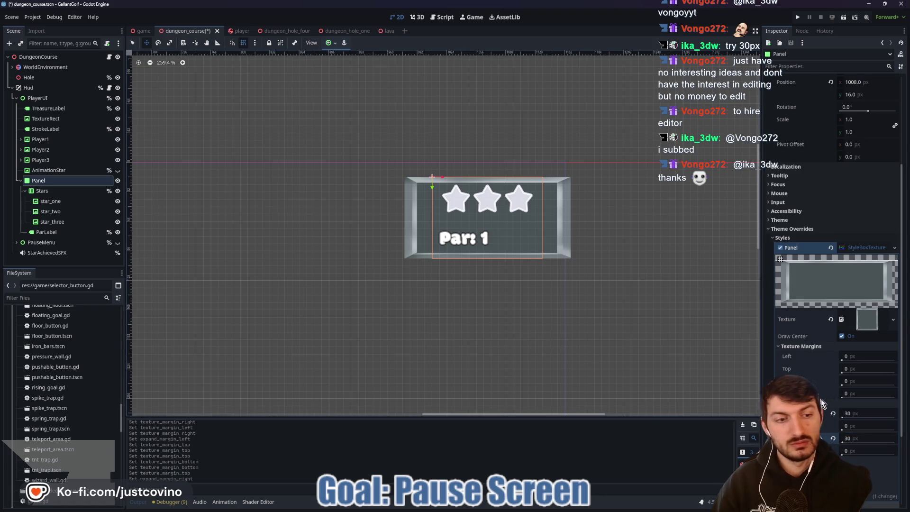
pyautogui.click(833, 438)
pyautogui.click(833, 413)
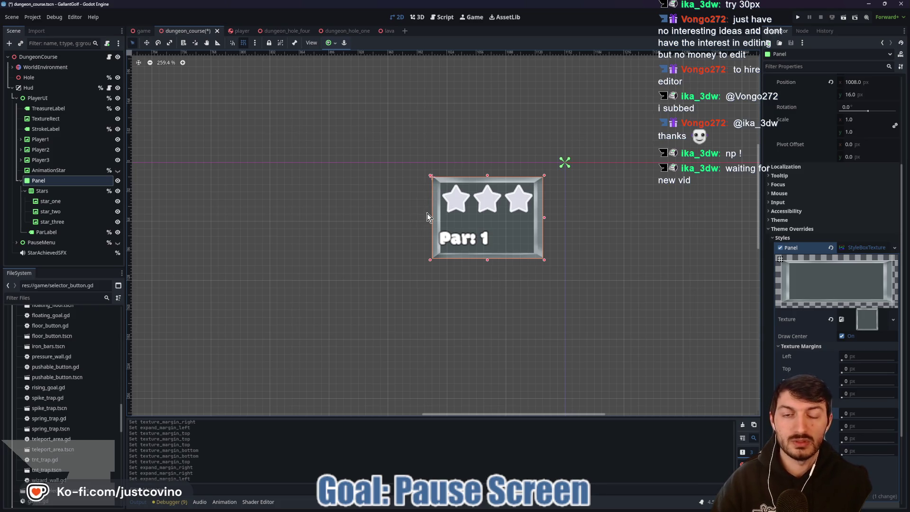
# - Widen the star panel leftward, nudge the Par label right, and save the scene
pyautogui.moveTo(430, 221); pyautogui.dragTo(408, 216)
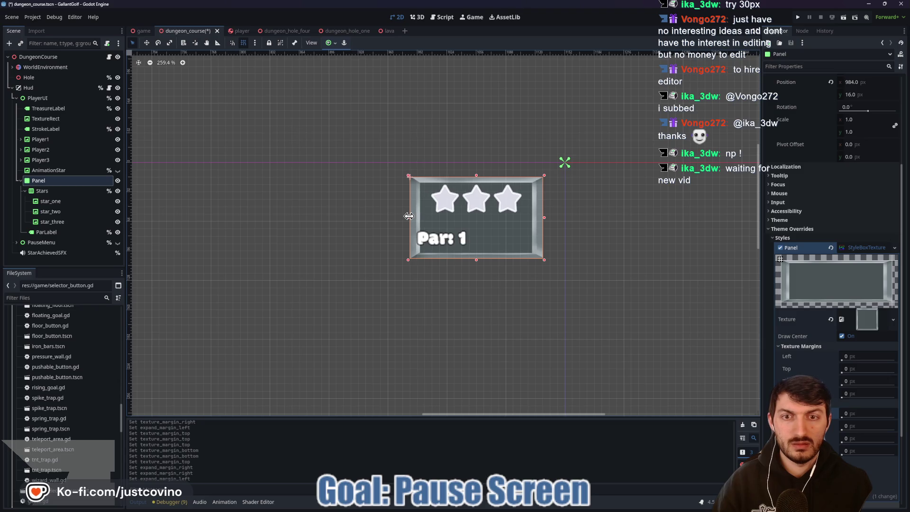
pyautogui.click(62, 192)
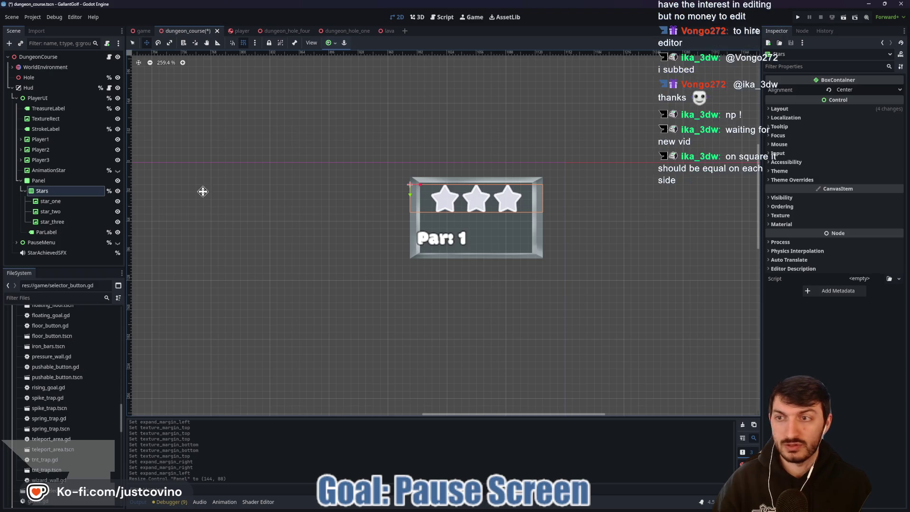
pyautogui.click(55, 232)
pyautogui.moveTo(445, 239); pyautogui.dragTo(450, 239)
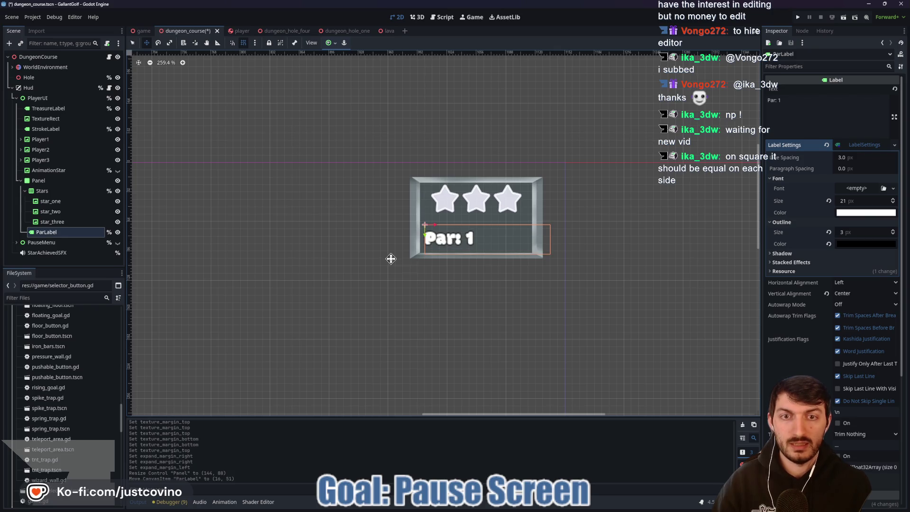
pyautogui.scroll(-2, 398, 260)
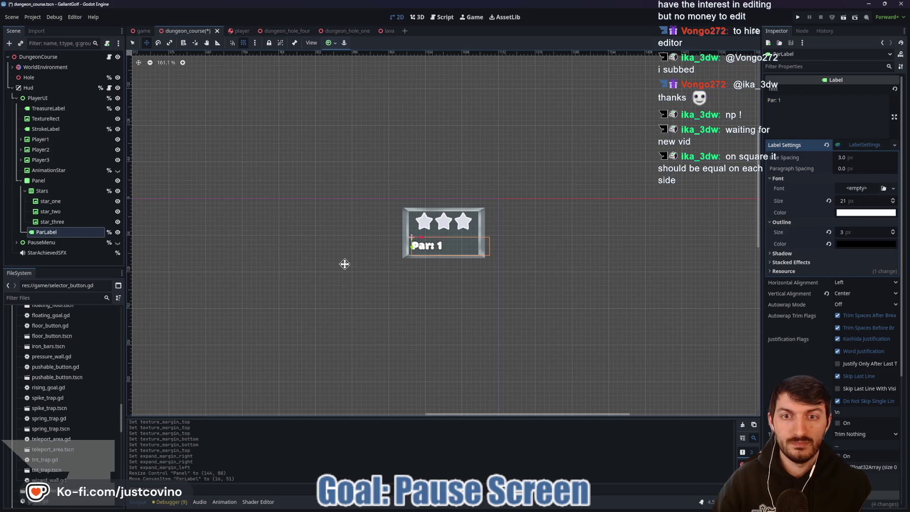
pyautogui.hotkey('ctrl', 's')
# - Move the Stars row down inside the star panel and reselect the panel
pyautogui.scroll(-2, 308, 264)
pyautogui.moveTo(307, 264)
pyautogui.mouseDown()
pyautogui.moveTo(406, 227)
pyautogui.moveTo(479, 179)
pyautogui.moveTo(365, 268)
pyautogui.mouseUp()
pyautogui.scroll(2, 365, 268)
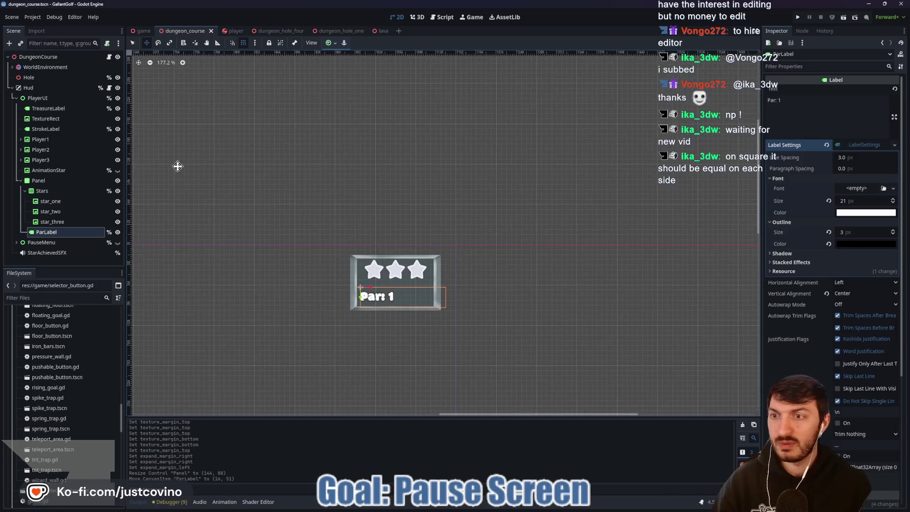
pyautogui.click(71, 191)
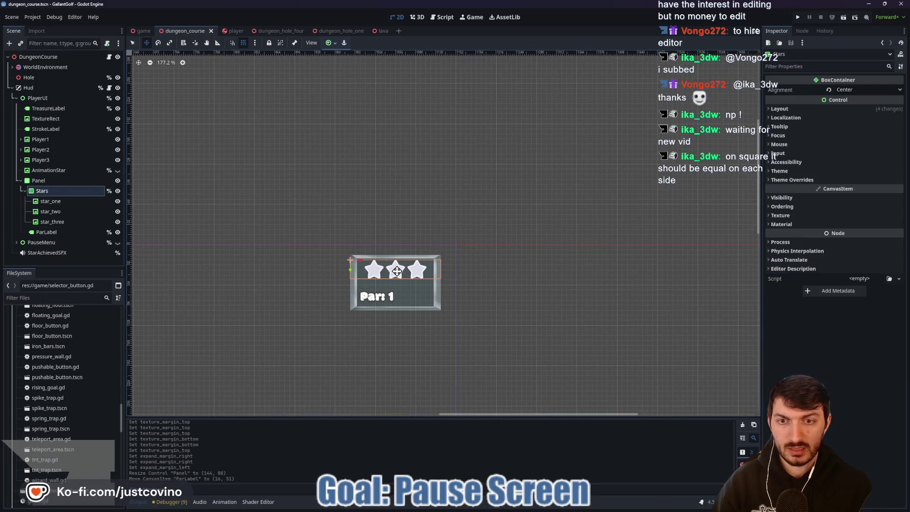
pyautogui.moveTo(396, 273); pyautogui.dragTo(396, 278)
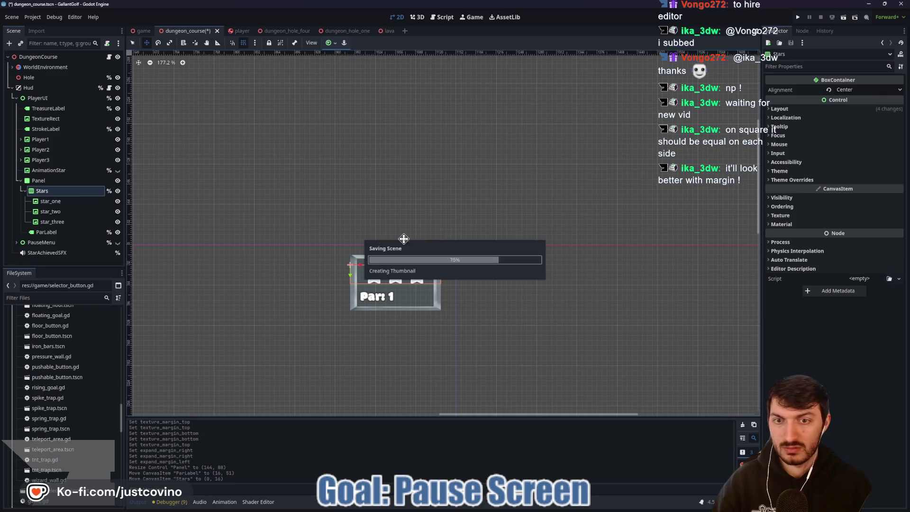
pyautogui.moveTo(265, 310); pyautogui.dragTo(332, 281)
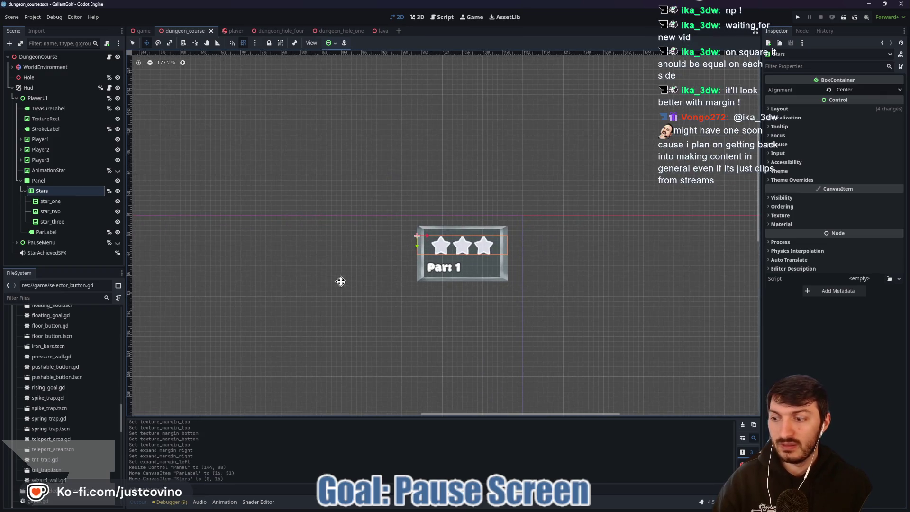
pyautogui.click(384, 286)
pyautogui.click(427, 236)
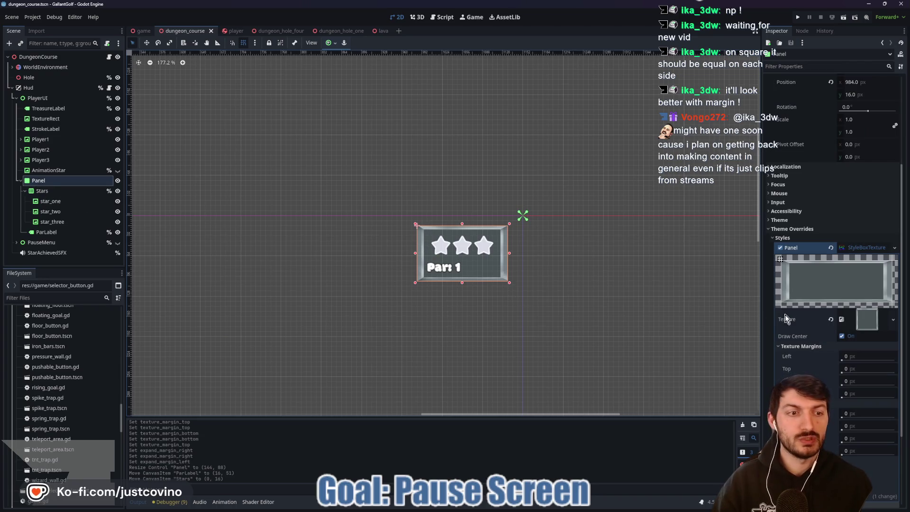
pyautogui.scroll(8, 473, 294)
pyautogui.scroll(-7, 633, 201)
pyautogui.scroll(-3, 562, 223)
pyautogui.hscroll(-5, 595, 215)
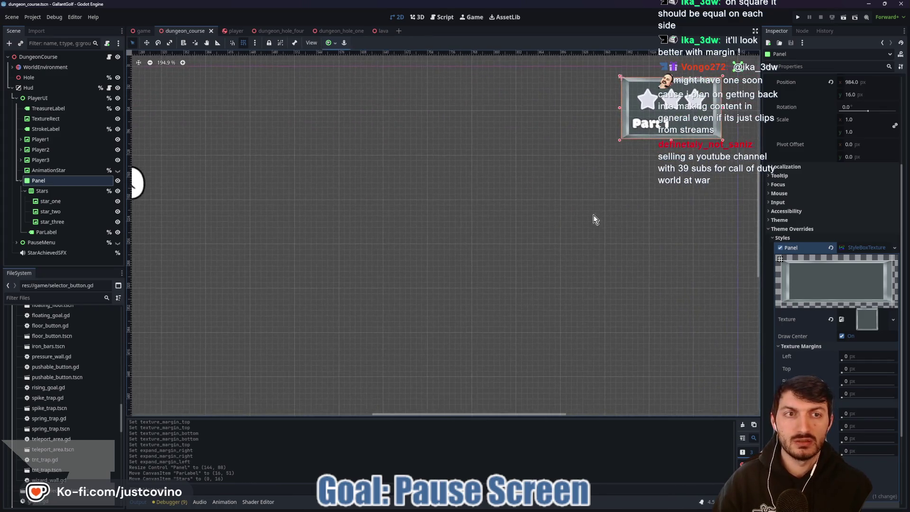
pyautogui.scroll(1, 537, 241)
pyautogui.scroll(-2, 540, 237)
pyautogui.hscroll(-2, 540, 236)
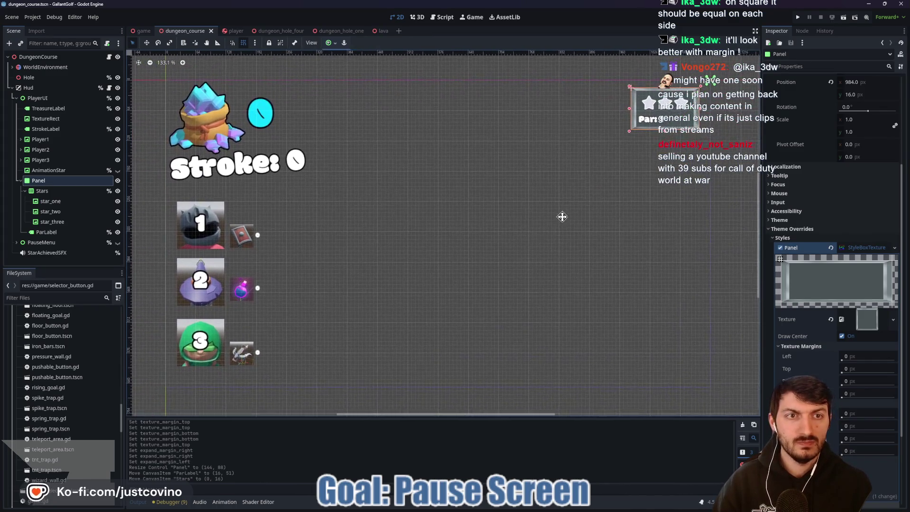
pyautogui.scroll(1, 548, 234)
pyautogui.scroll(1, 550, 241)
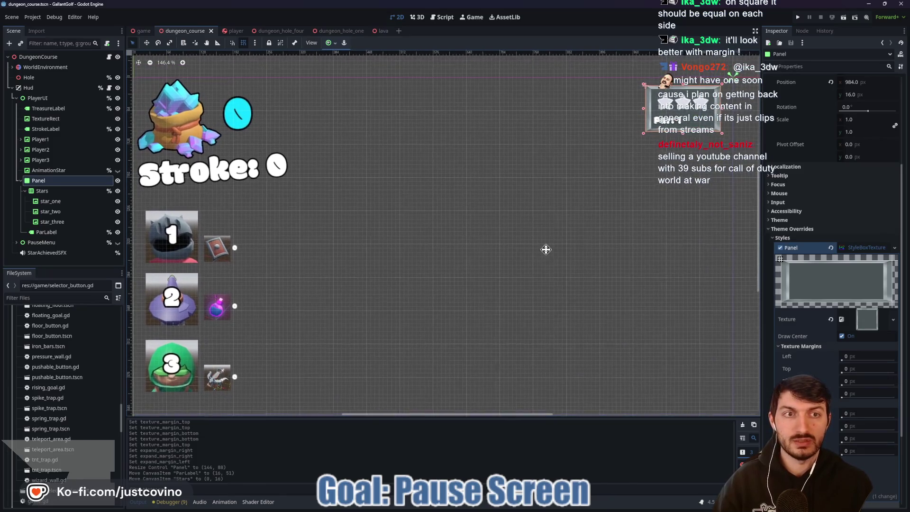
# - Set the StyleBoxTexture's left and right texture margins to 30 px
pyautogui.hscroll(-1, 554, 246)
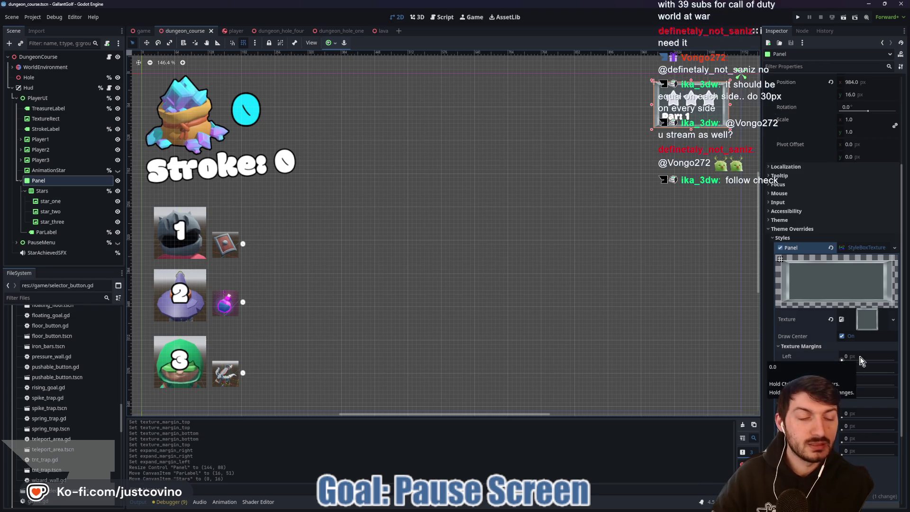
pyautogui.click(805, 403)
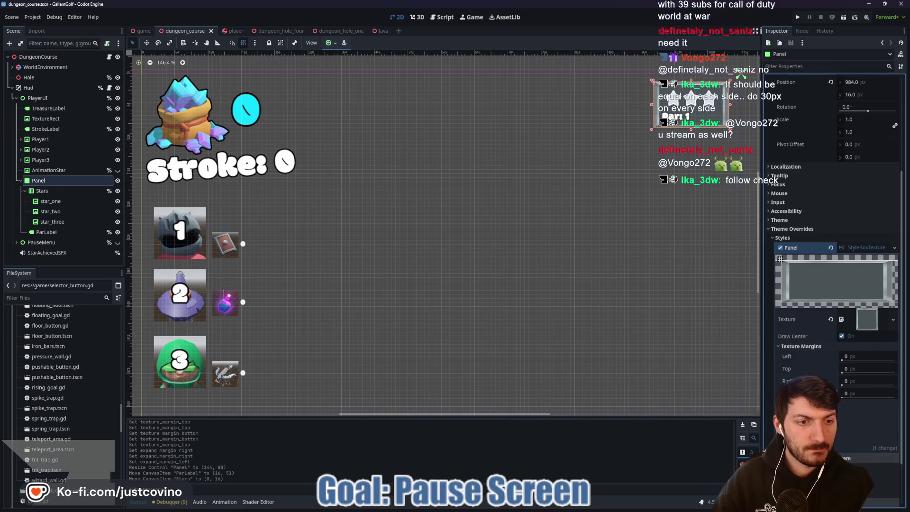
pyautogui.click(864, 356)
pyautogui.write('30')
pyautogui.press('Tab')
pyautogui.write('30')
pyautogui.press('Return')
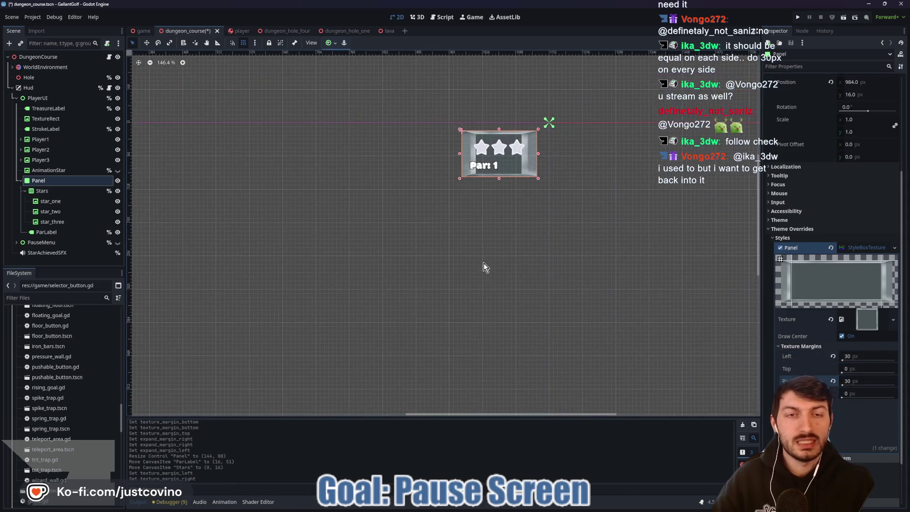
pyautogui.scroll(3, 530, 186)
pyautogui.scroll(2, 502, 211)
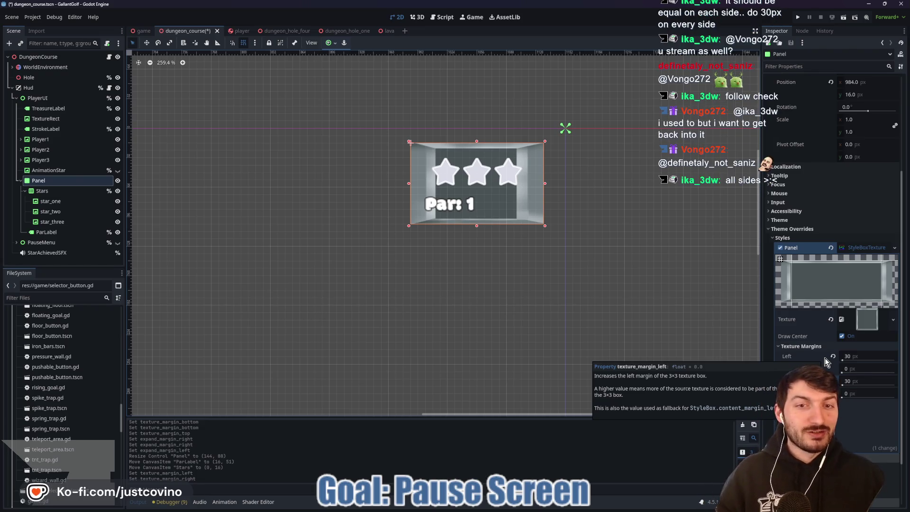
# - Set the panel's top and bottom texture margins to 30 px
pyautogui.click(869, 368)
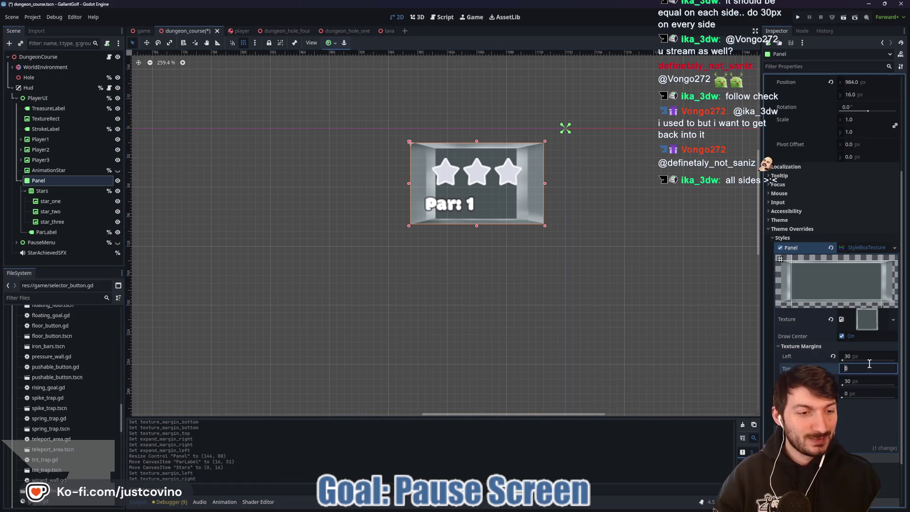
pyautogui.write('30')
pyautogui.press('Return')
pyautogui.click(869, 393)
pyautogui.write('30')
pyautogui.press('Return')
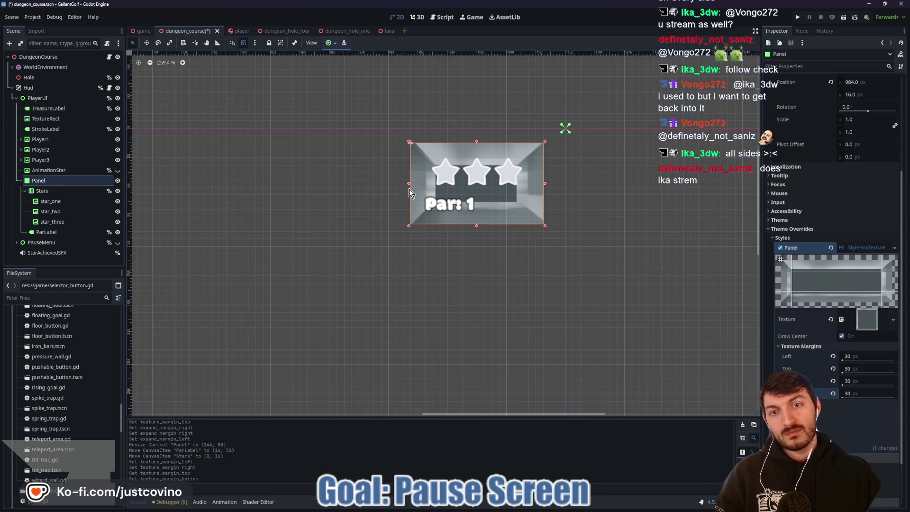
# - Resize the panel from its bottom-left corner to 176 by 104
pyautogui.moveTo(410, 186)
pyautogui.mouseDown()
pyautogui.moveTo(311, 188)
pyautogui.moveTo(405, 188)
pyautogui.mouseUp()
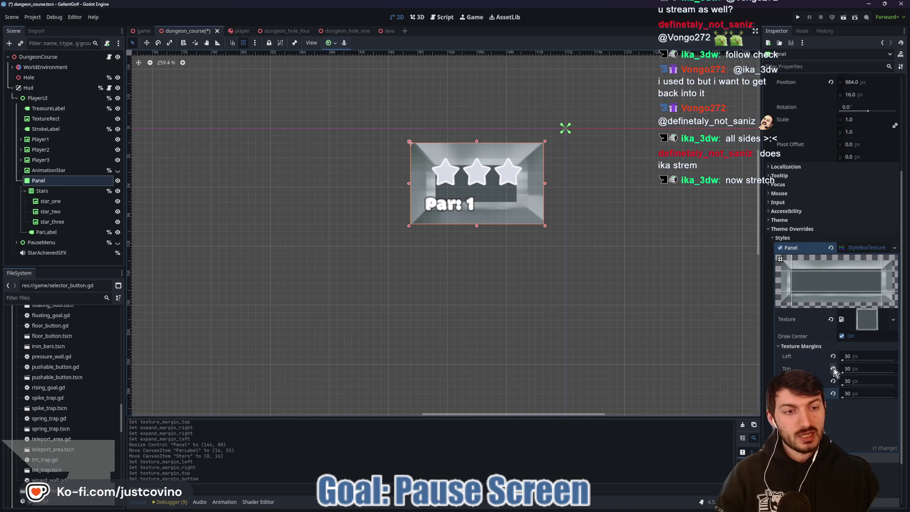
pyautogui.click(858, 408)
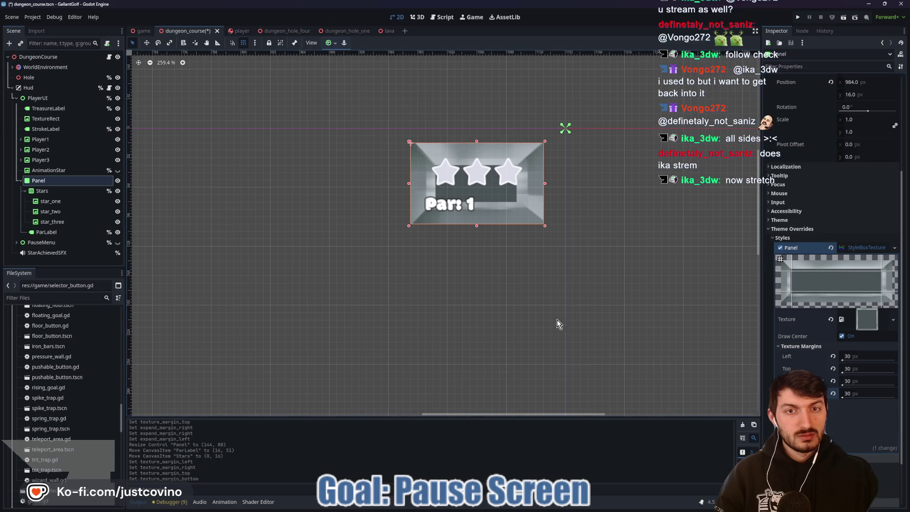
pyautogui.scroll(-9, 556, 319)
pyautogui.scroll(4, 511, 289)
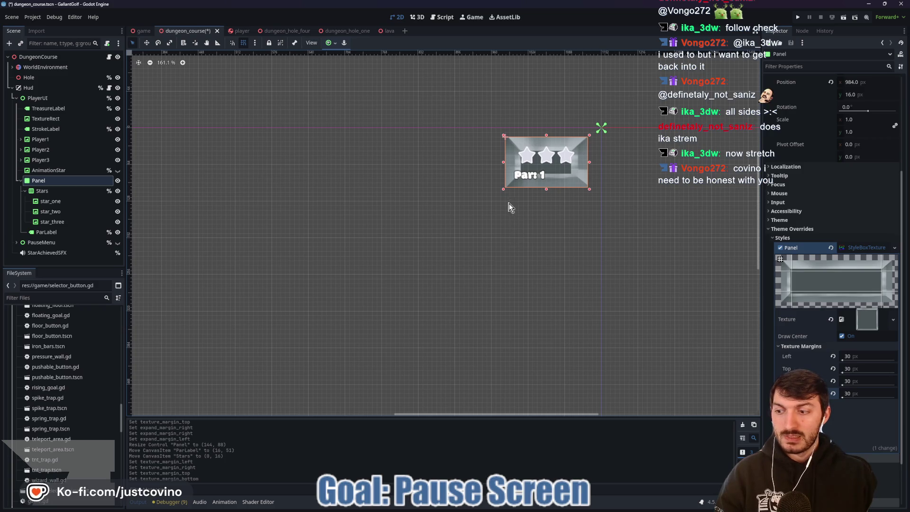
pyautogui.moveTo(503, 192); pyautogui.dragTo(484, 195)
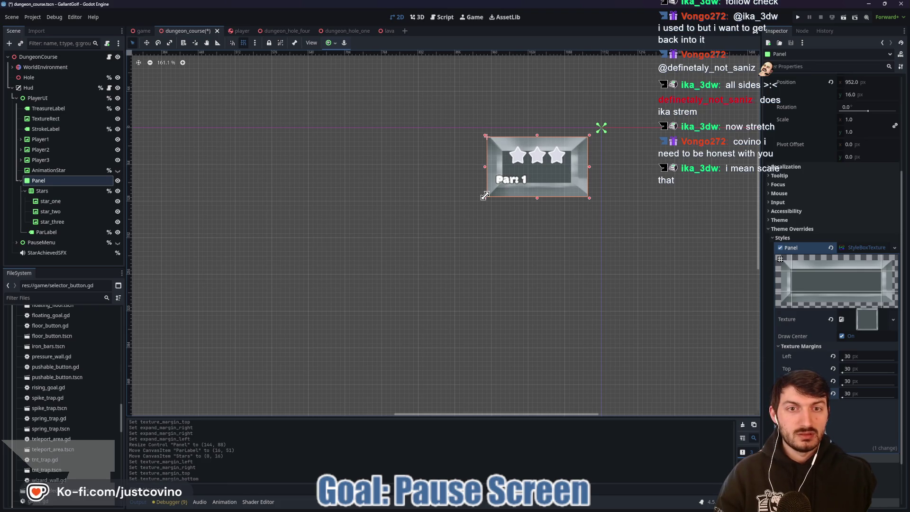
pyautogui.moveTo(484, 195); pyautogui.dragTo(484, 195)
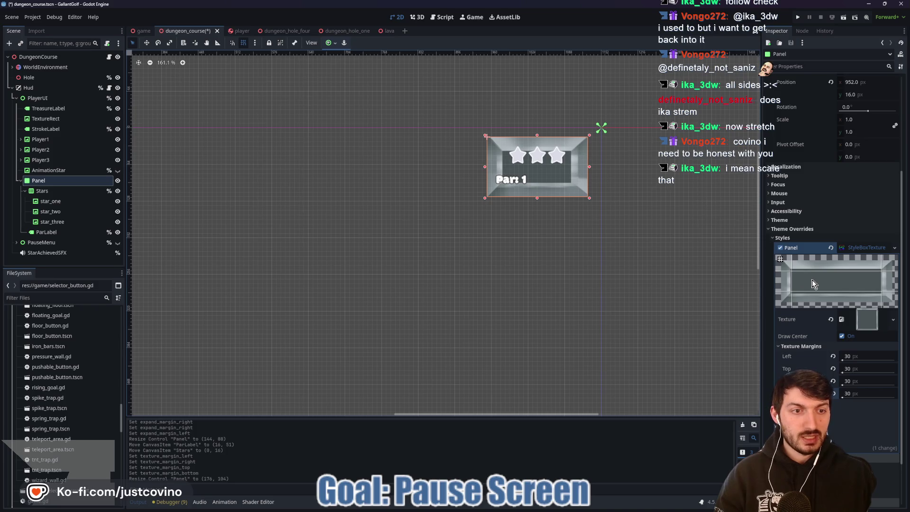
pyautogui.scroll(-4, 578, 280)
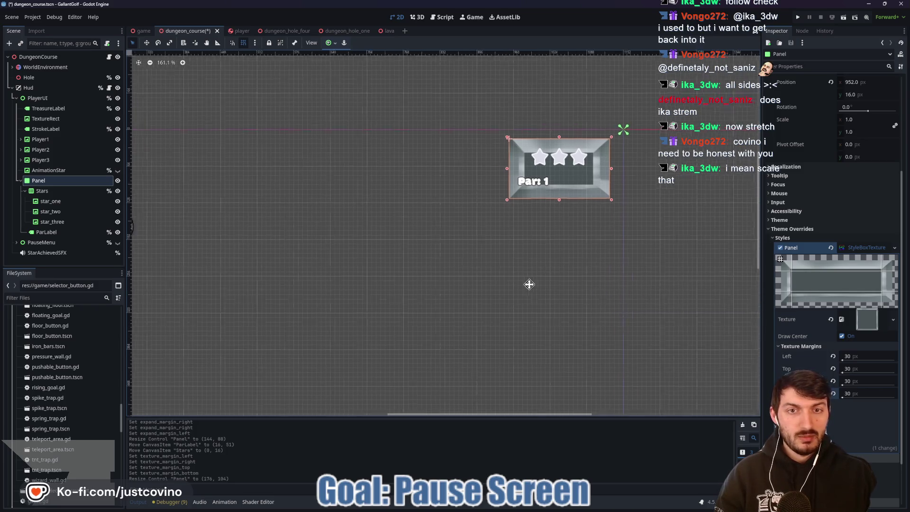
pyautogui.moveTo(579, 279); pyautogui.dragTo(549, 300)
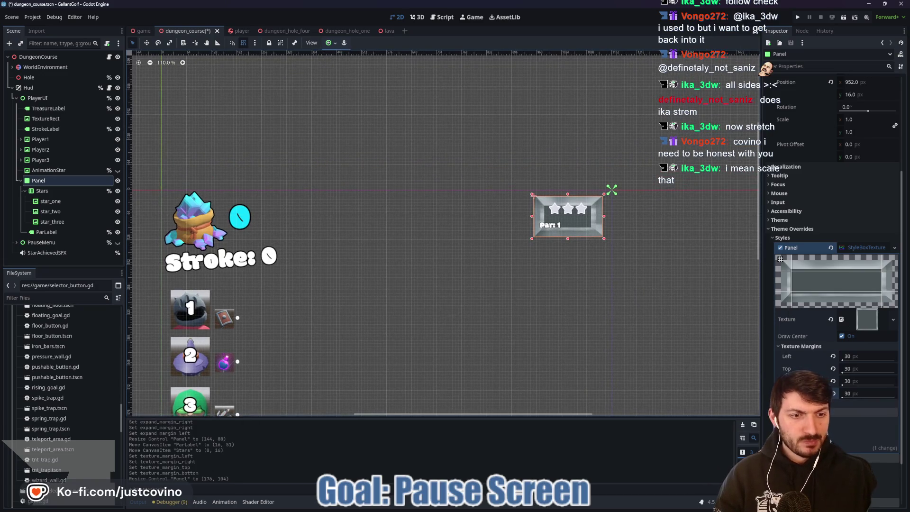
# - Set the panel's expand margins to 30 px
pyautogui.click(866, 402)
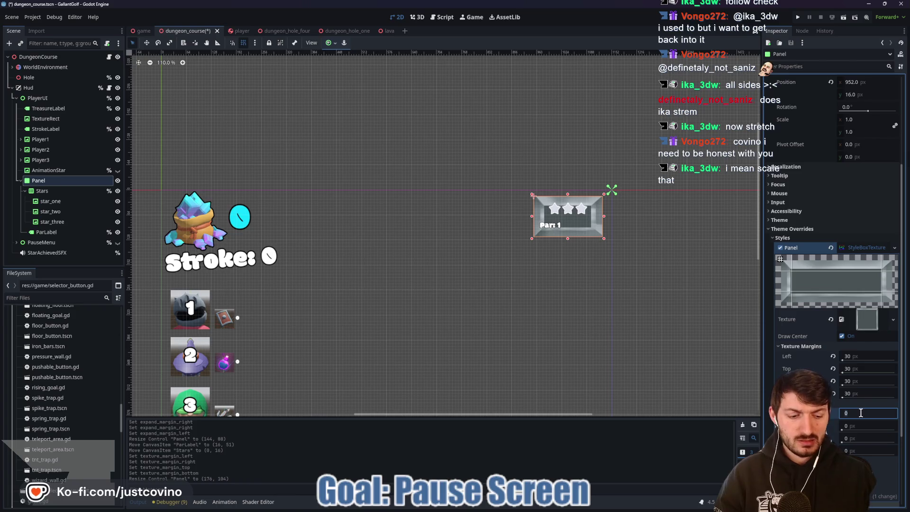
pyautogui.write('30')
pyautogui.press('Tab')
pyautogui.write('30')
pyautogui.press('Tab')
pyautogui.write('30')
pyautogui.press('Tab')
pyautogui.write('30')
pyautogui.press('Return')
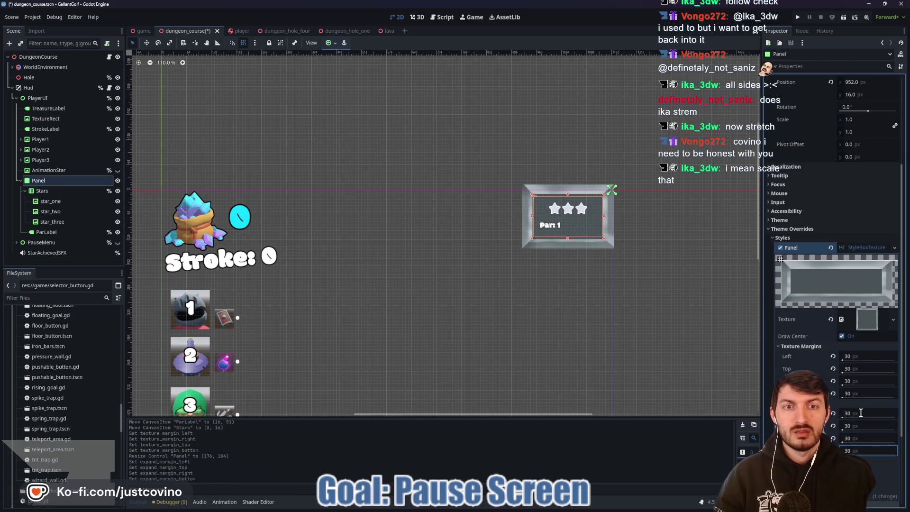
pyautogui.scroll(4, 623, 293)
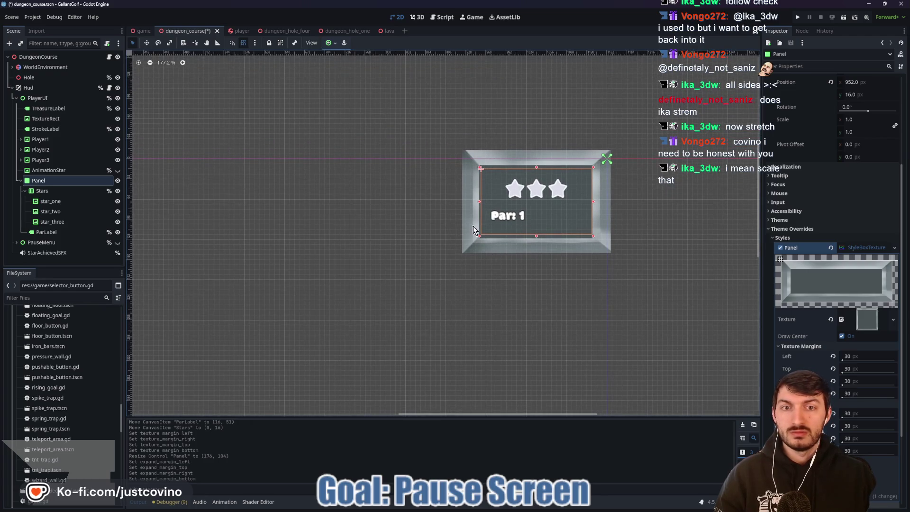
# - Shrink the panel by dragging its bottom-left corner inward
pyautogui.moveTo(479, 236)
pyautogui.mouseDown()
pyautogui.moveTo(497, 214)
pyautogui.moveTo(540, 209)
pyautogui.moveTo(526, 219)
pyautogui.mouseUp()
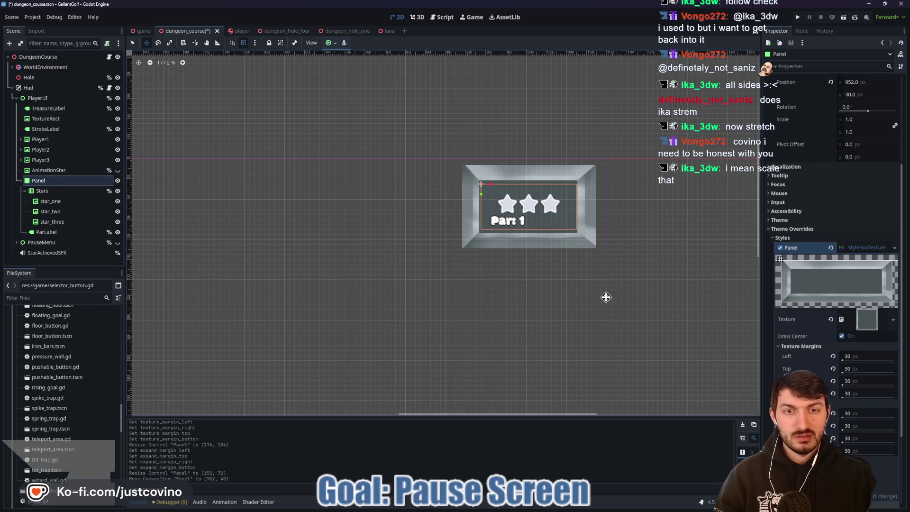
pyautogui.scroll(-4, 521, 280)
pyautogui.moveTo(431, 314); pyautogui.dragTo(498, 229)
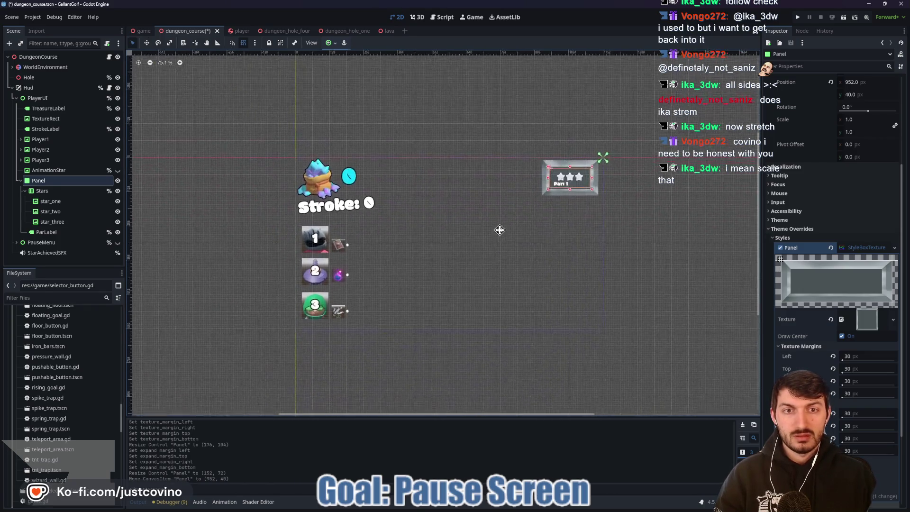
pyautogui.scroll(3, 582, 204)
pyautogui.scroll(2, 554, 234)
pyautogui.scroll(-1, 592, 266)
# - Reduce all expand margins to 20 px
pyautogui.click(867, 415)
pyautogui.write('20')
pyautogui.press('Tab')
pyautogui.write('20')
pyautogui.press('Tab')
pyautogui.write('20')
pyautogui.press('Tab')
pyautogui.write('20')
pyautogui.press('Return')
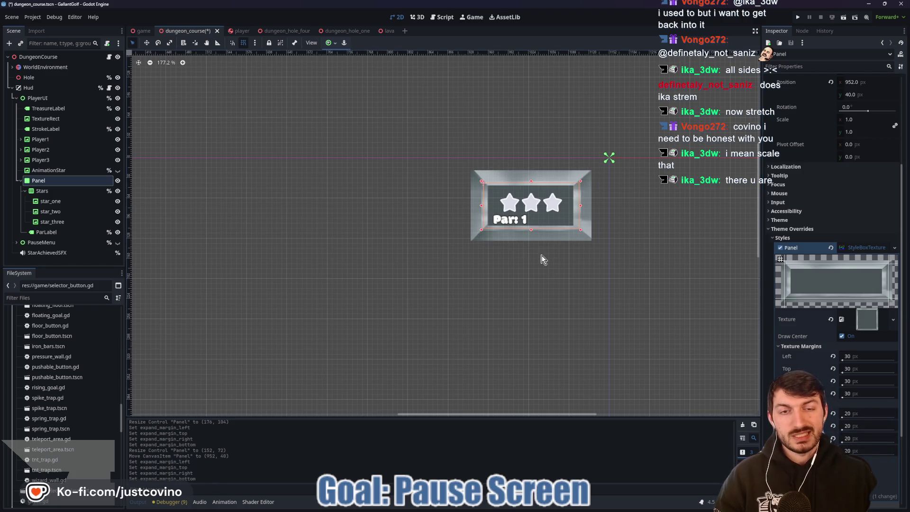
# - Set the texture margins on every side to 20 px
pyautogui.click(859, 355)
pyautogui.write('20')
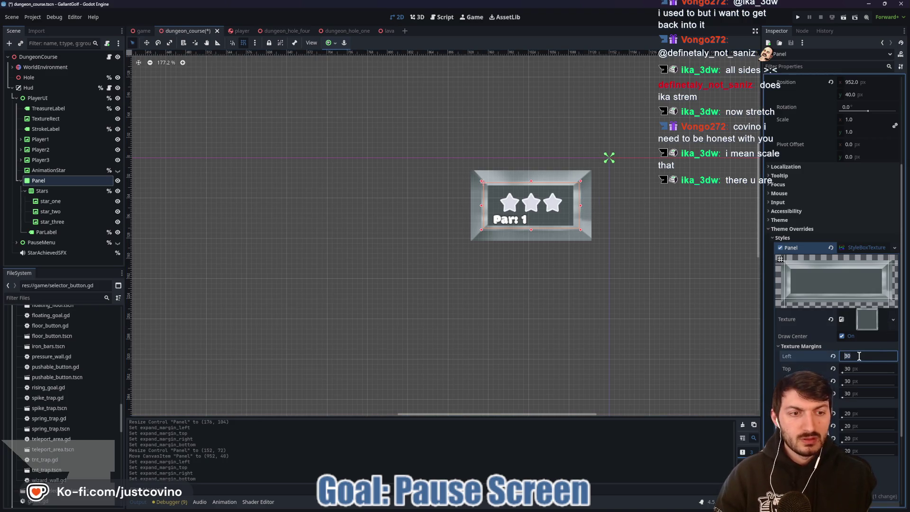
pyautogui.press('Tab')
pyautogui.write('20')
pyautogui.press('Tab')
pyautogui.write('20')
pyautogui.press('Tab')
pyautogui.write('20')
pyautogui.press('Return')
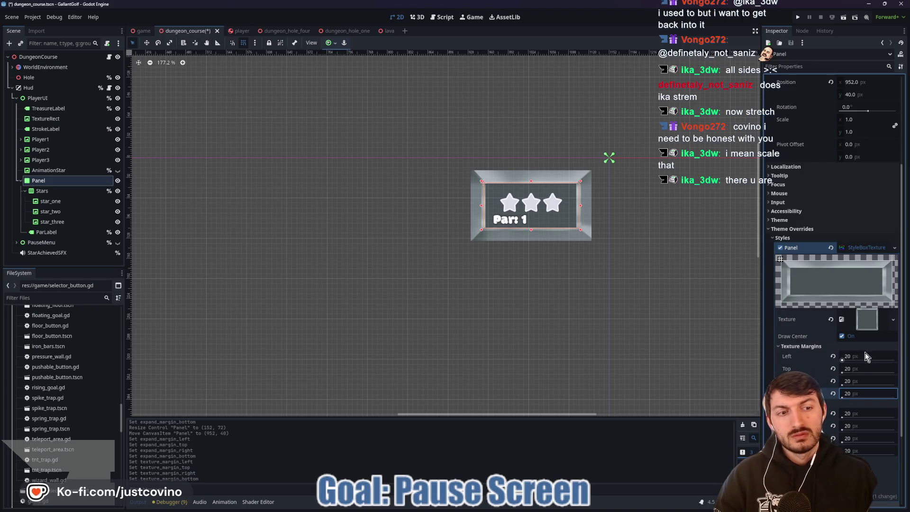
# - Lower all texture margins to 10 px
pyautogui.click(864, 356)
pyautogui.write('10')
pyautogui.press('Tab')
pyautogui.write('10')
pyautogui.press('Tab')
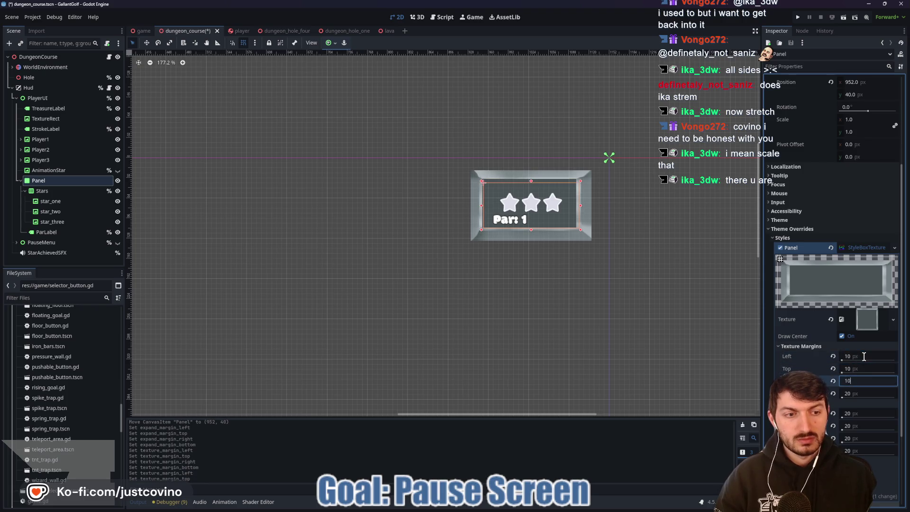
pyautogui.write('10')
pyautogui.press('Tab')
pyautogui.write('10')
pyautogui.press('Return')
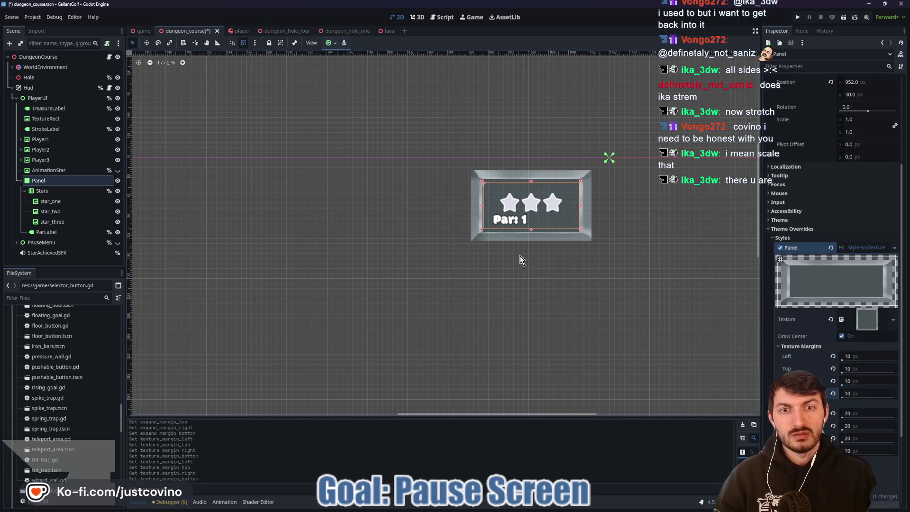
pyautogui.scroll(5, 520, 259)
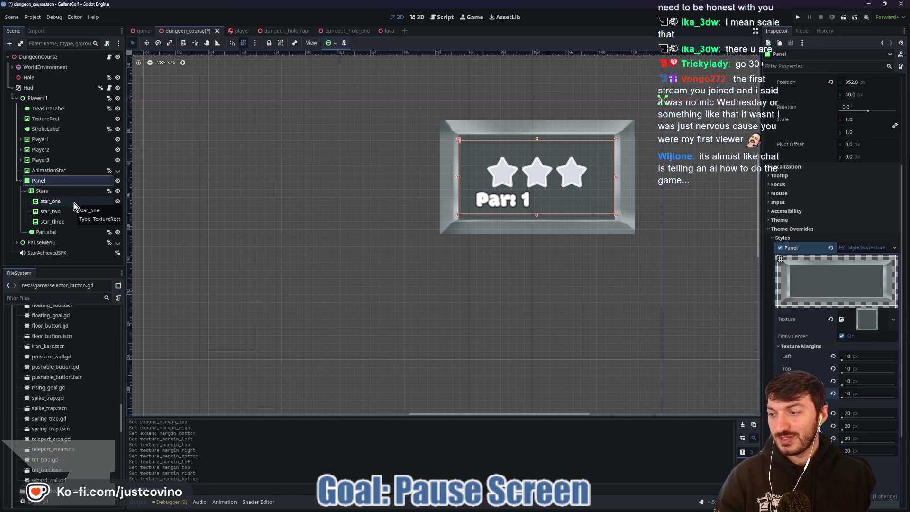
# - Move the Stars row up to the top of the panel
pyautogui.click(70, 195)
pyautogui.press('w')
pyautogui.moveTo(536, 168)
pyautogui.mouseDown()
pyautogui.moveTo(525, 155)
pyautogui.moveTo(535, 150)
pyautogui.mouseUp()
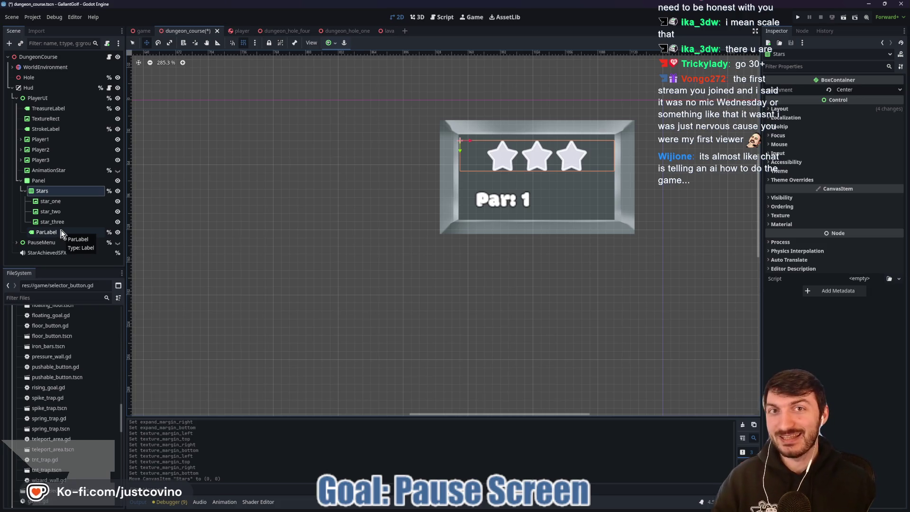
# - Shift the Par: 1 label left and slightly down, then save the scene
pyautogui.click(61, 232)
pyautogui.moveTo(519, 201); pyautogui.dragTo(507, 205)
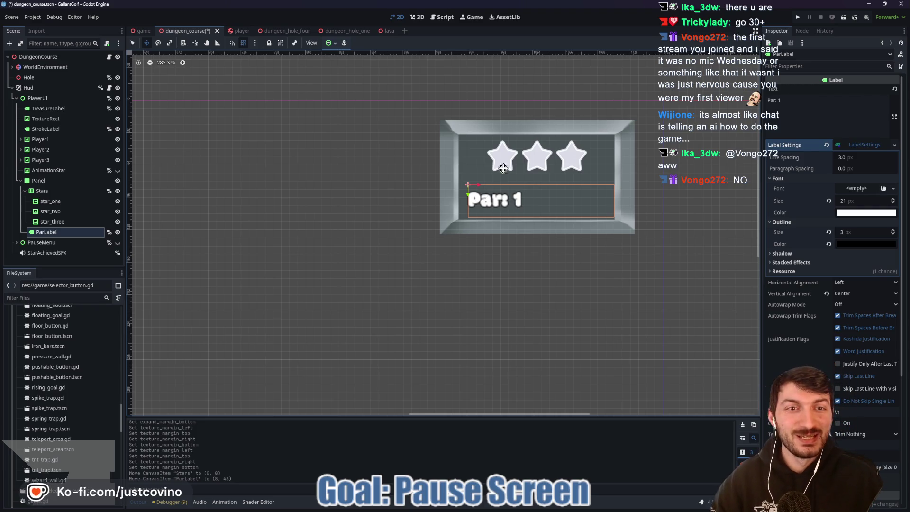
pyautogui.scroll(-3, 506, 189)
pyautogui.scroll(-6, 407, 184)
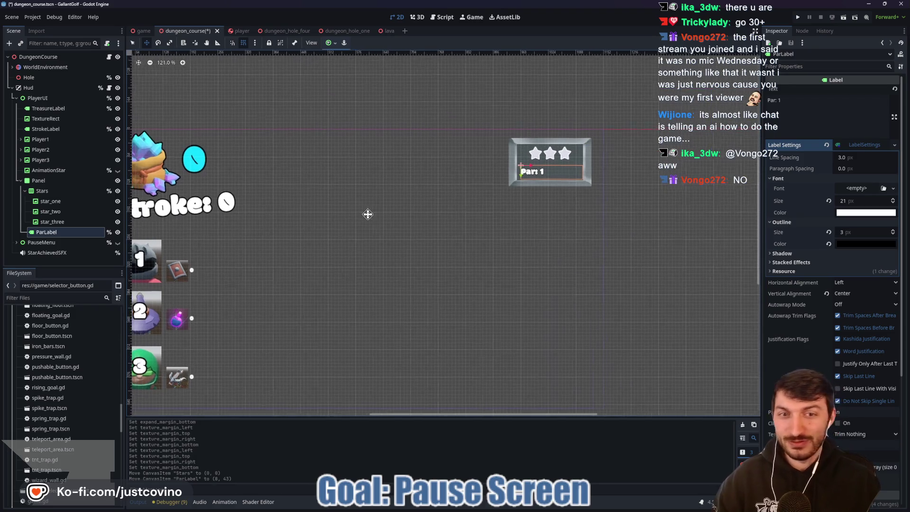
pyautogui.hotkey('ctrl', 's')
pyautogui.hscroll(-2, 360, 217)
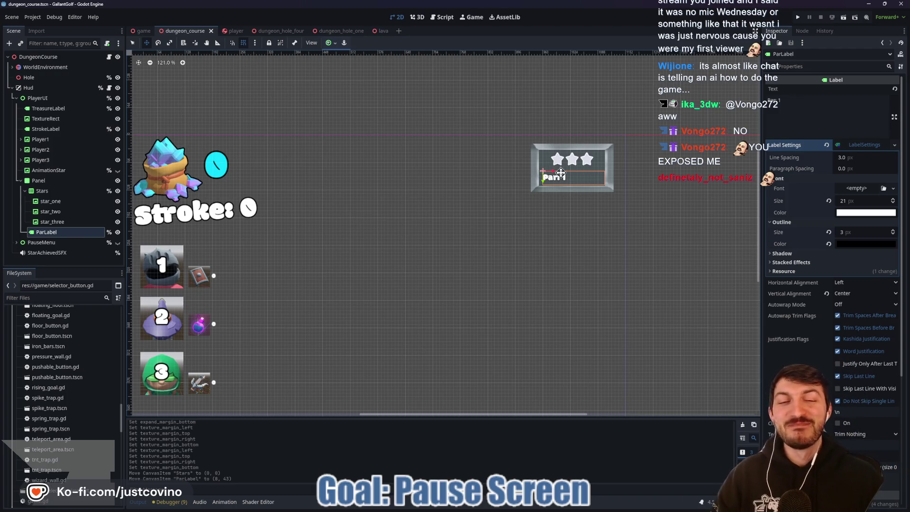
# - Fold the Panel node in the Scene dock, hiding Stars, its stars and ParLabel
pyautogui.scroll(3, 558, 174)
pyautogui.click(42, 190)
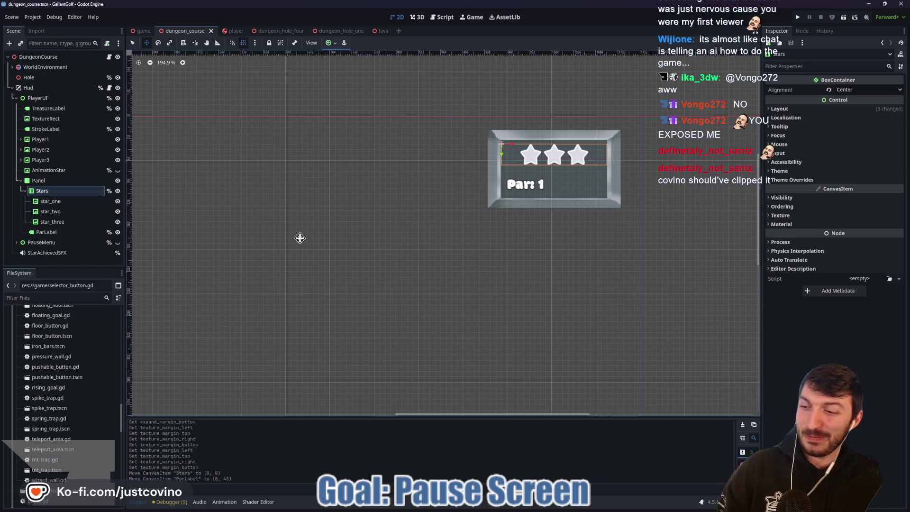
pyautogui.scroll(-5, 299, 198)
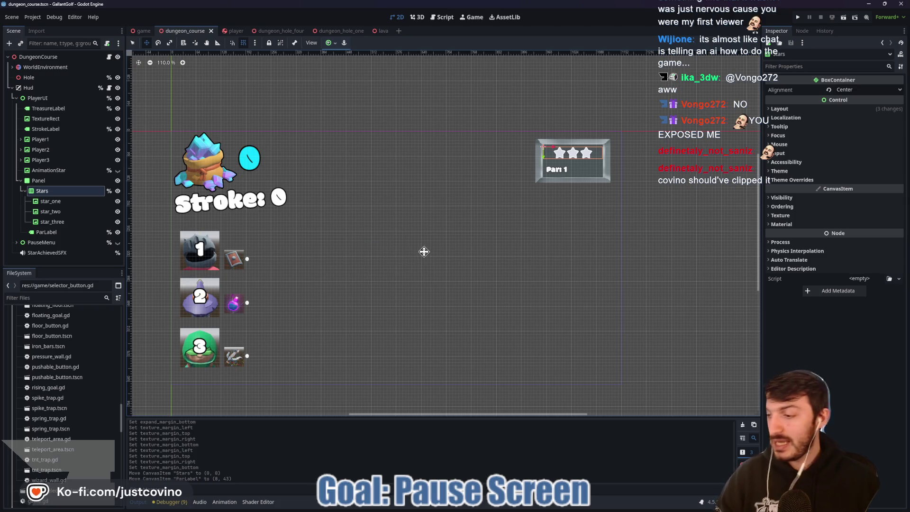
pyautogui.moveTo(338, 292)
pyautogui.mouseDown()
pyautogui.moveTo(432, 237)
pyautogui.moveTo(415, 230)
pyautogui.mouseUp()
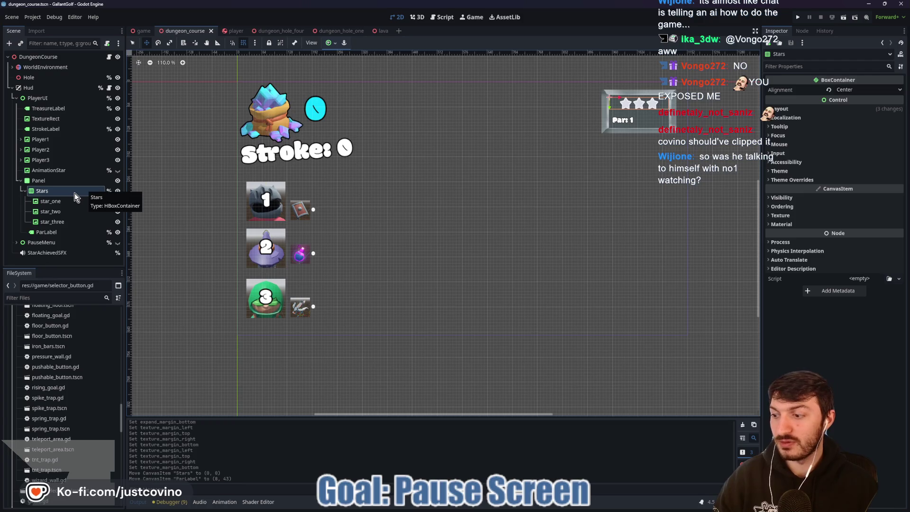
pyautogui.click(21, 181)
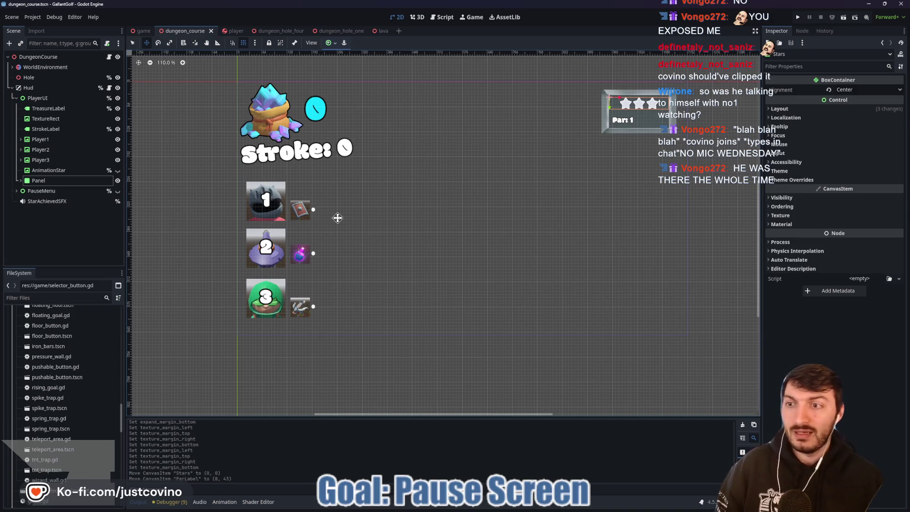
pyautogui.press('q')
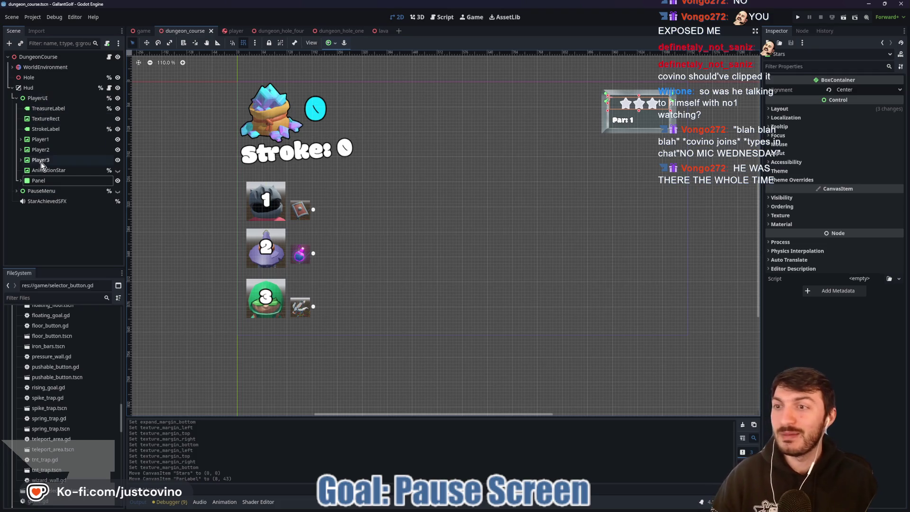
# - Hide PlayerUI, show PauseMenu, and save the dungeon course scene
pyautogui.click(16, 98)
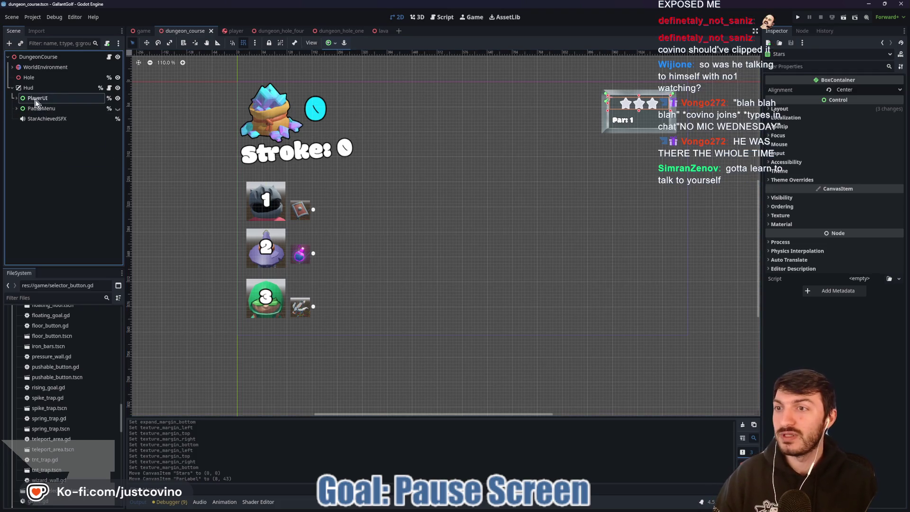
pyautogui.click(117, 98)
pyautogui.click(117, 108)
pyautogui.click(16, 108)
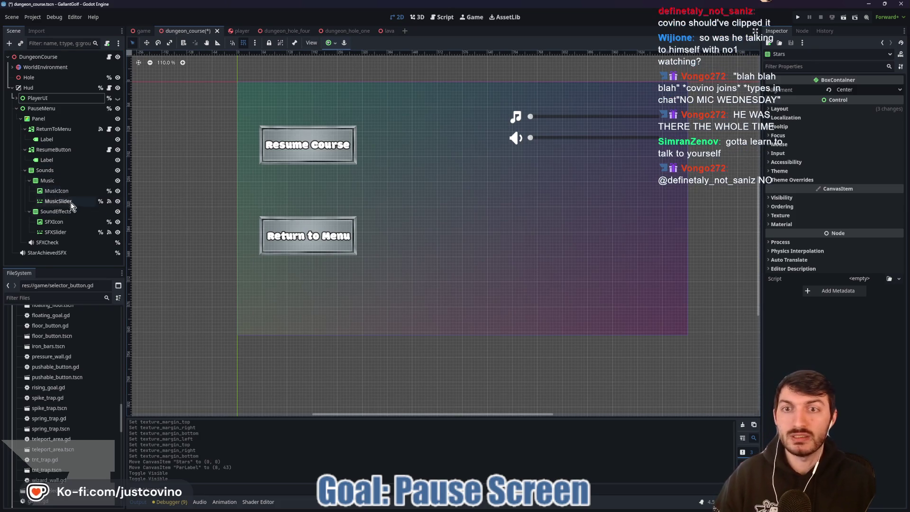
pyautogui.hotkey('ctrl', 's')
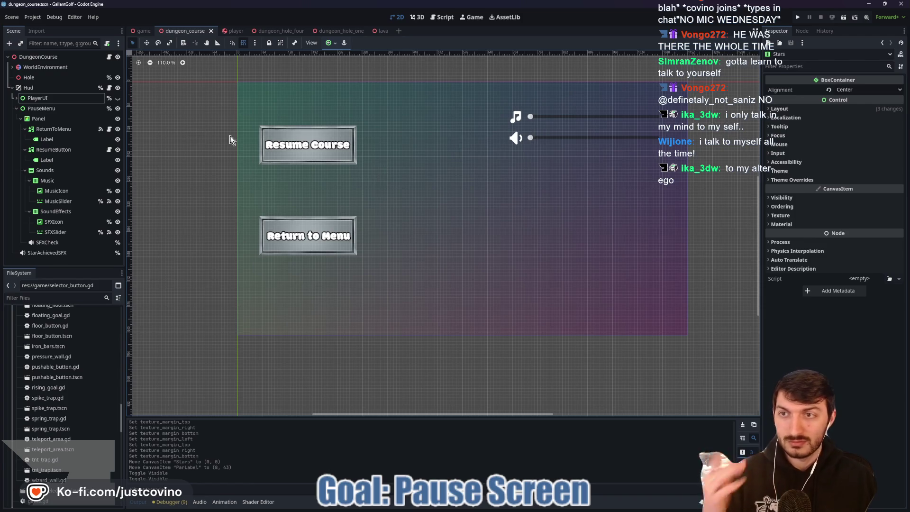
# - Hide PauseMenu, show PlayerUI again, and run the project
pyautogui.click(118, 108)
pyautogui.click(117, 98)
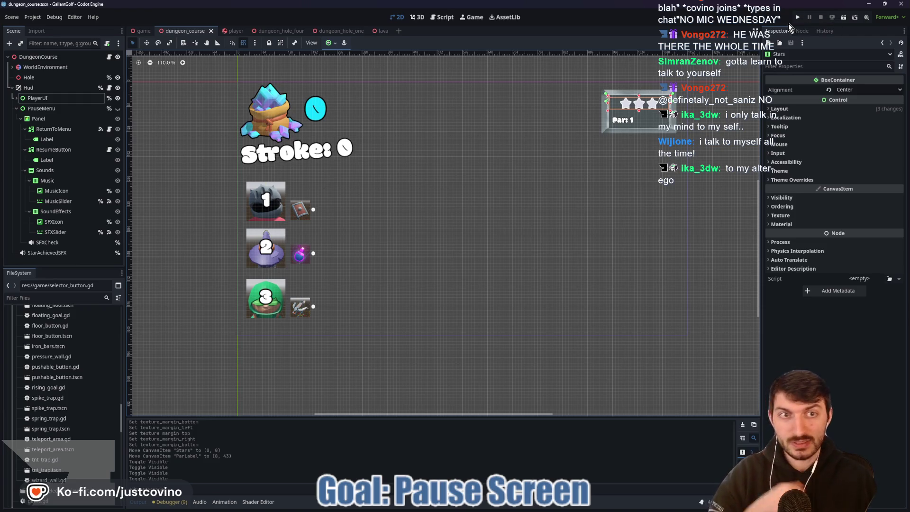
pyautogui.click(799, 19)
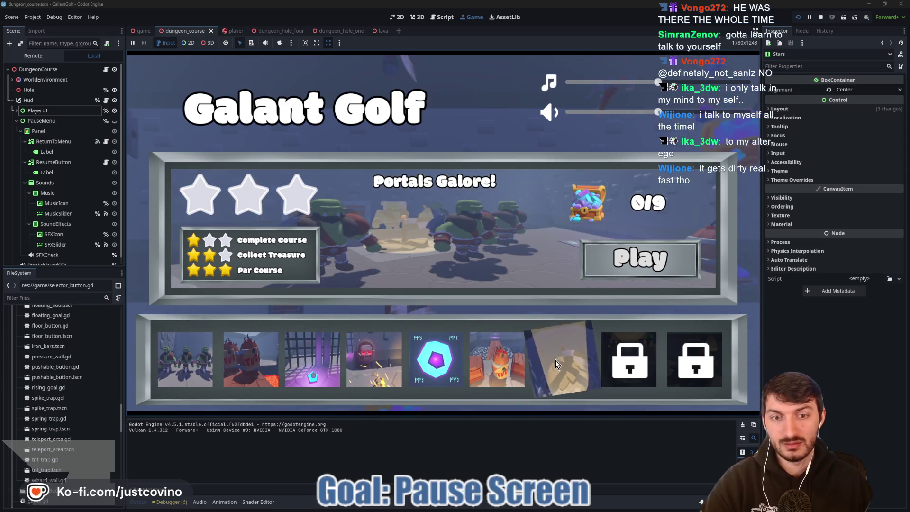
# - Play the Portals Galore level, stop with F8, then select TreasureLabel and its TextureRect
pyautogui.click(581, 120)
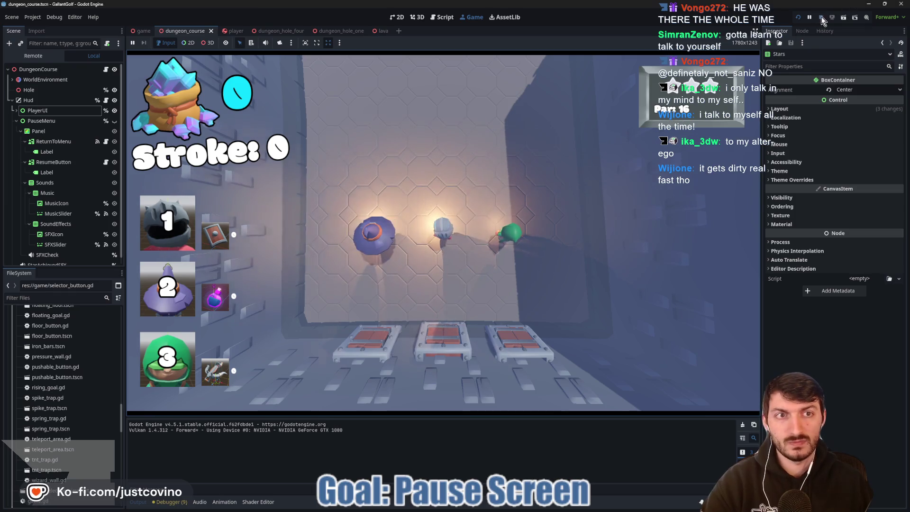
pyautogui.press('F8')
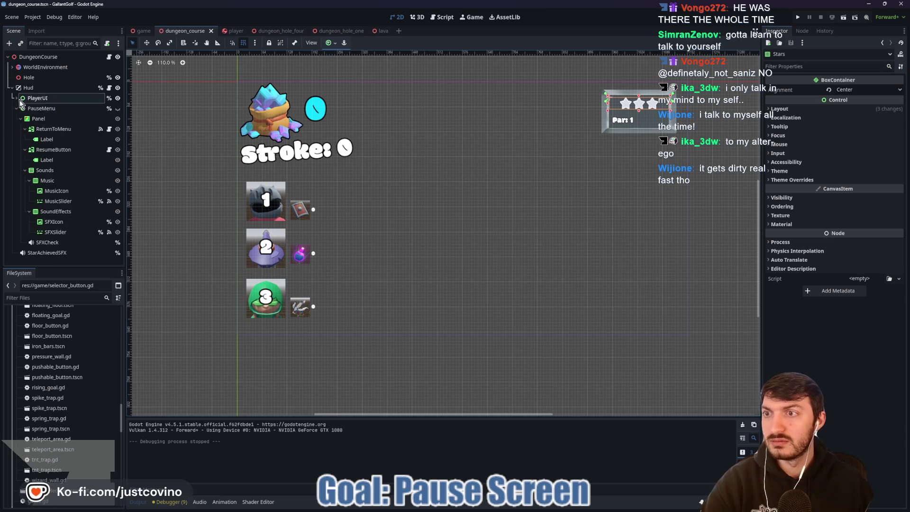
pyautogui.click(16, 108)
pyautogui.click(16, 98)
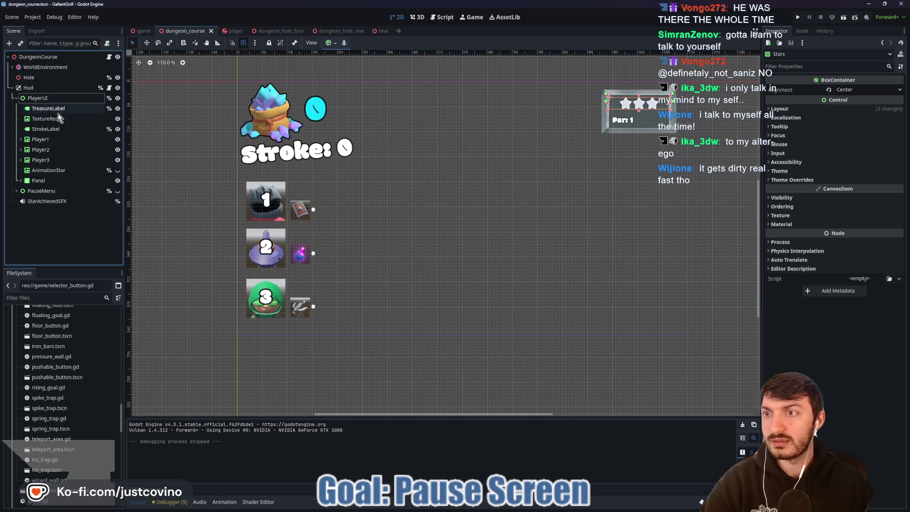
pyautogui.click(48, 108)
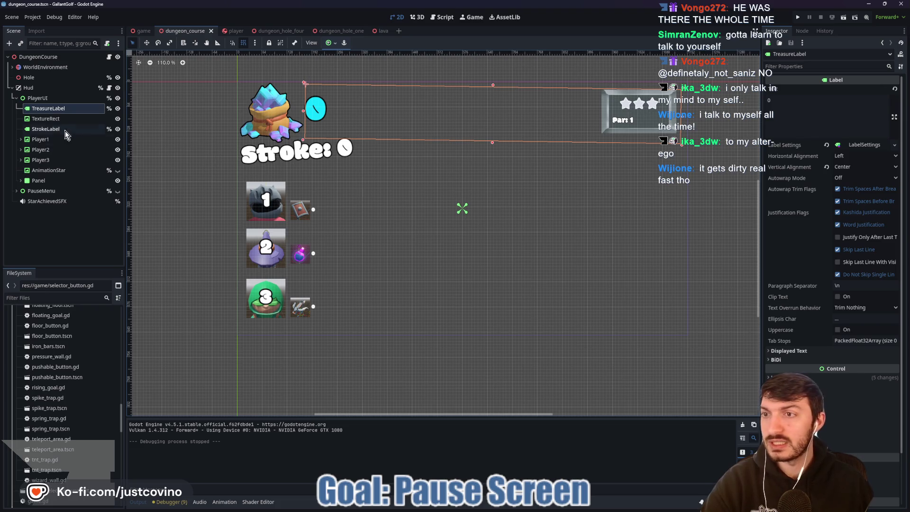
pyautogui.click(52, 122)
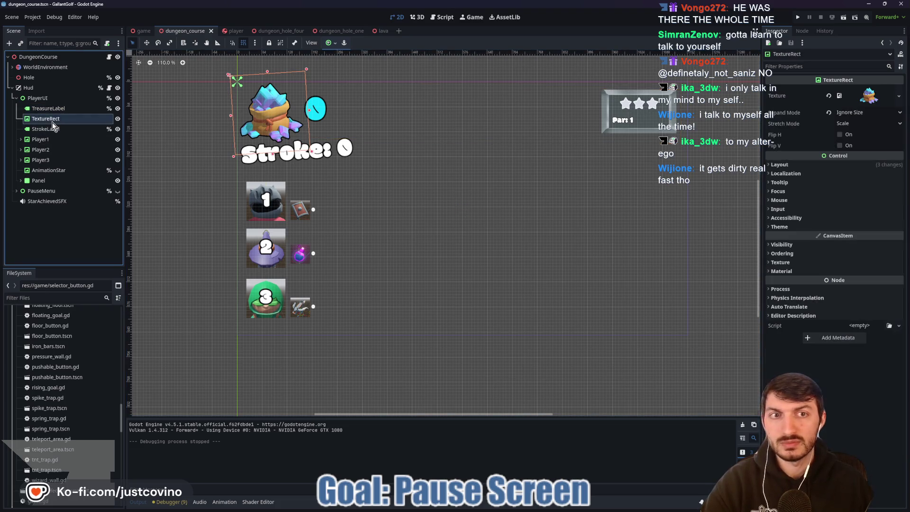
# - Resize the Stars container on the canvas to 168 by 32
pyautogui.click(41, 181)
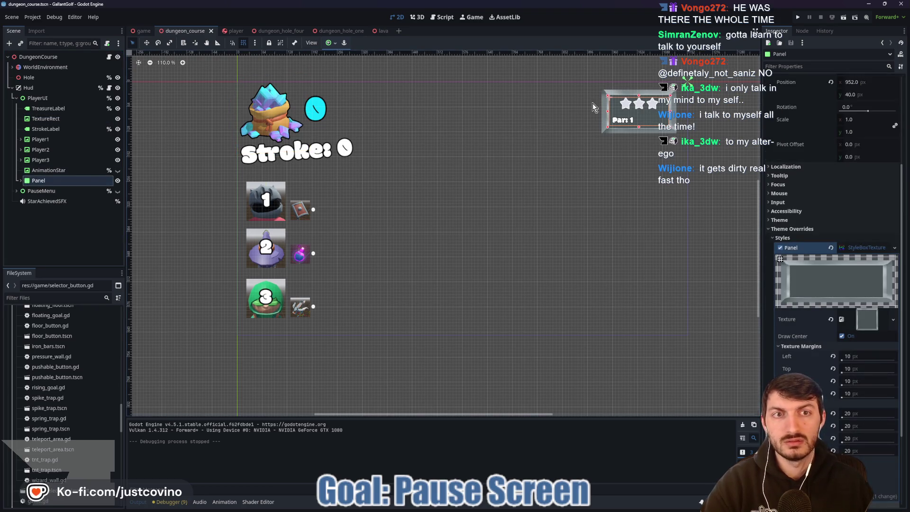
pyautogui.click(21, 181)
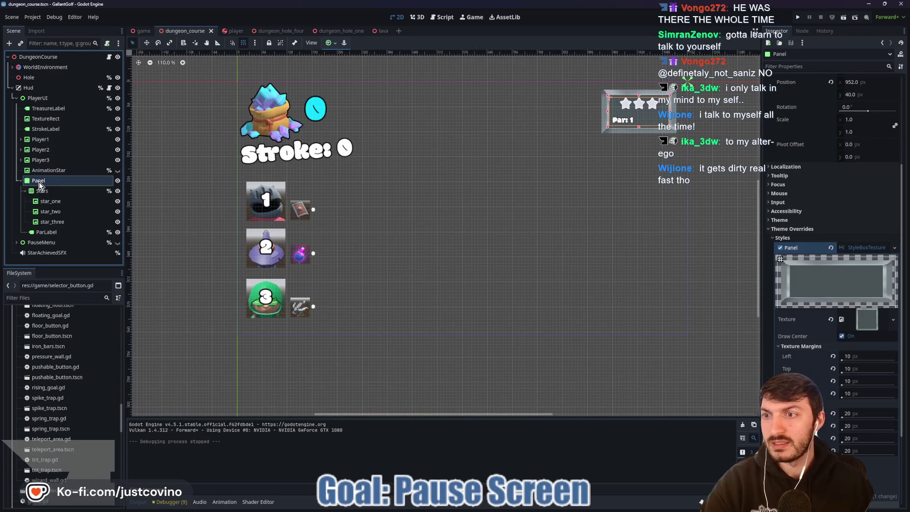
pyautogui.click(52, 203)
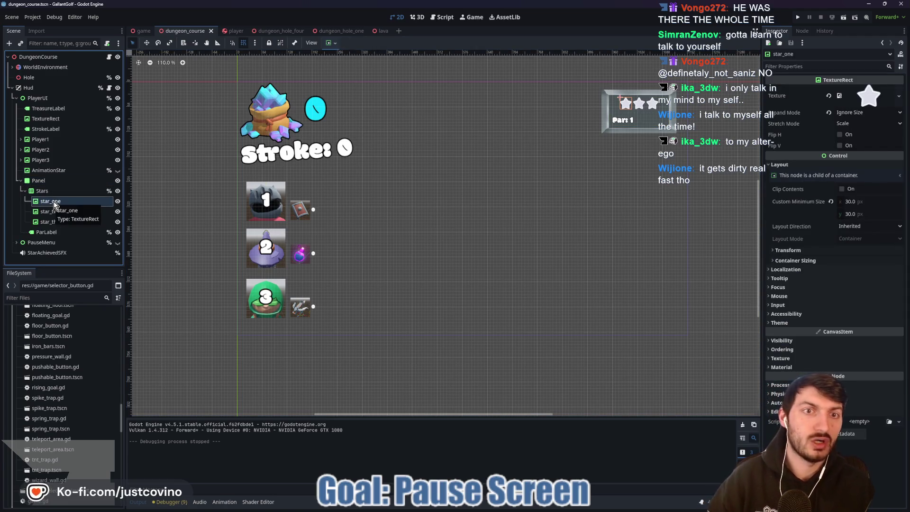
pyautogui.click(42, 190)
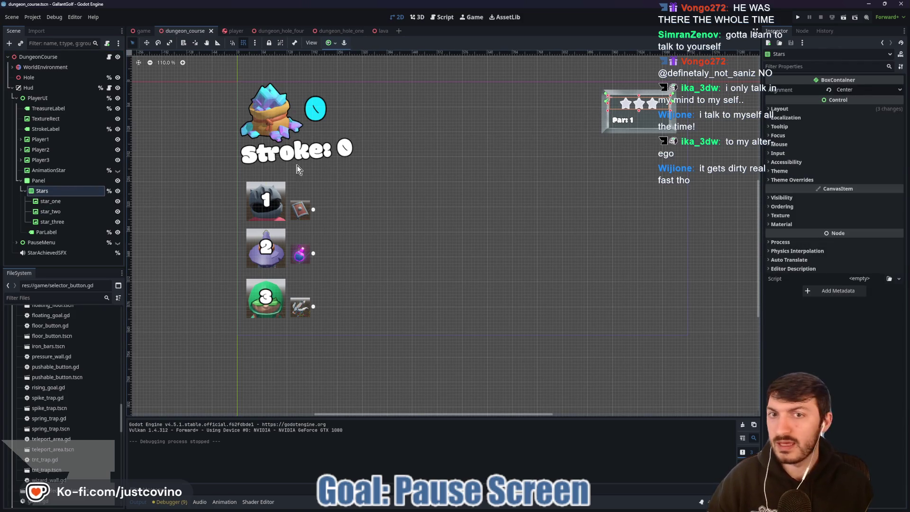
pyautogui.scroll(6, 637, 114)
pyautogui.moveTo(667, 139); pyautogui.dragTo(487, 190)
pyautogui.scroll(6, 474, 189)
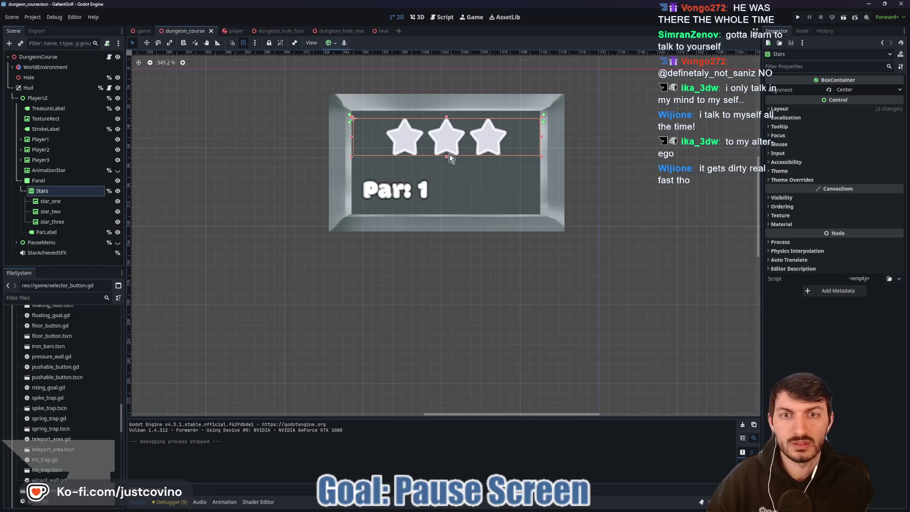
pyautogui.moveTo(447, 157); pyautogui.dragTo(446, 168)
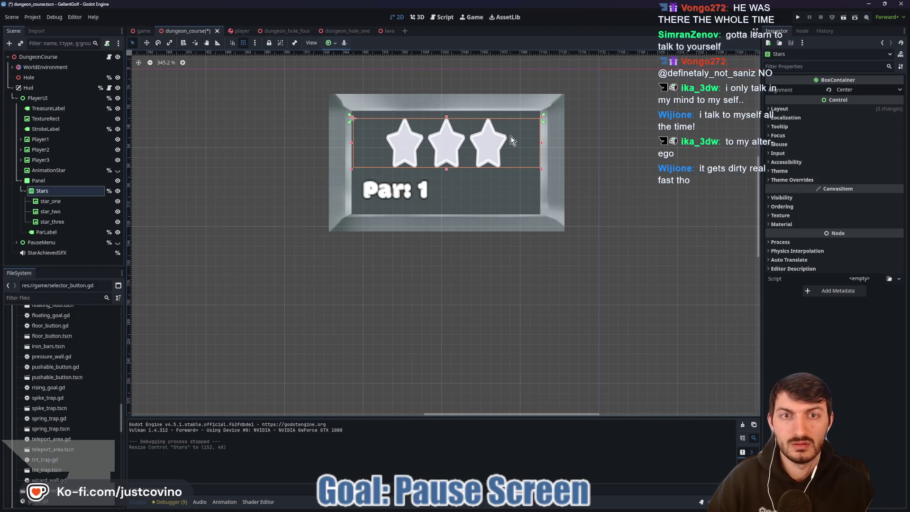
pyautogui.moveTo(542, 143); pyautogui.dragTo(561, 142)
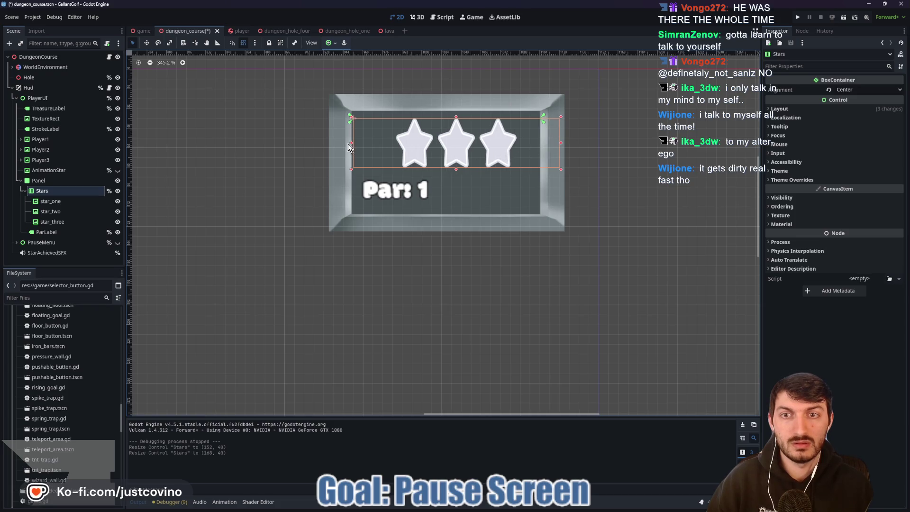
pyautogui.moveTo(456, 165); pyautogui.dragTo(455, 159)
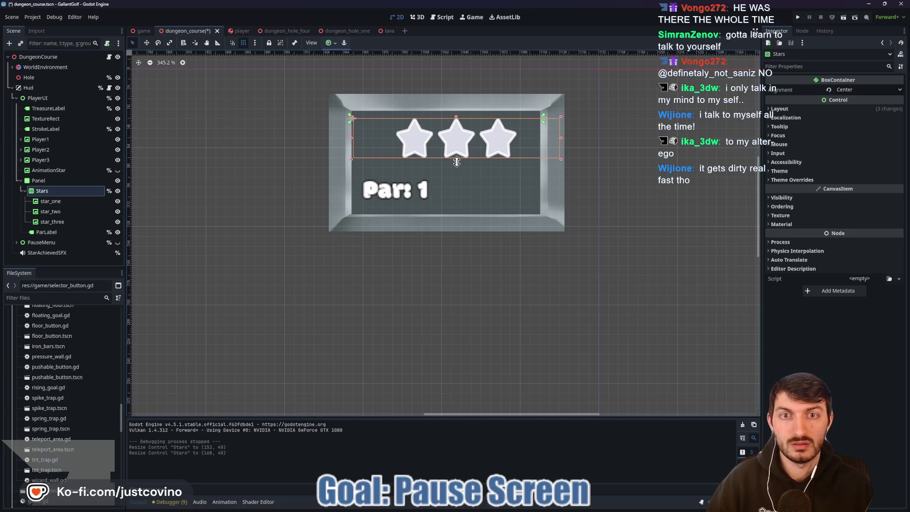
# - Give star_one, star_two and star_three a custom minimum width of 40
pyautogui.click(55, 201)
pyautogui.keyDown('shift'); pyautogui.click(63, 222); pyautogui.keyUp('shift')
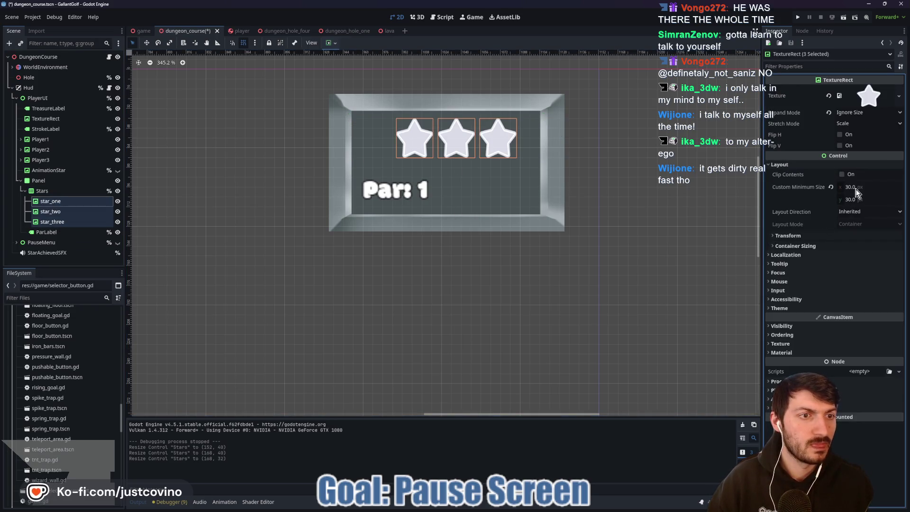
pyautogui.click(859, 188)
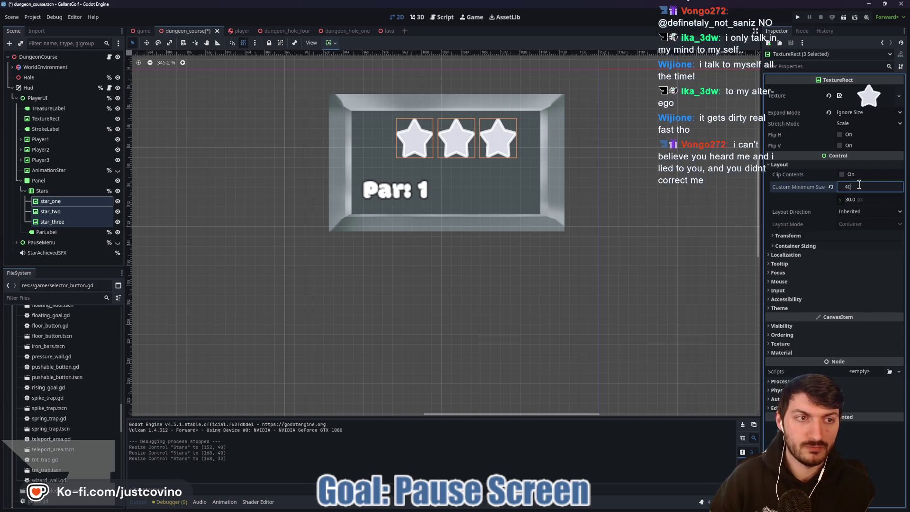
pyautogui.press('Return')
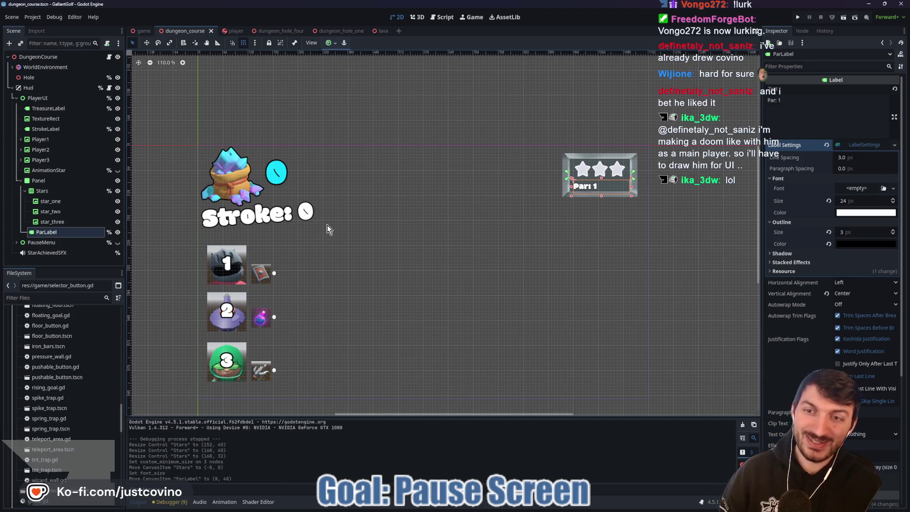
pyautogui.moveTo(395, 195)
pyautogui.mouseDown()
pyautogui.moveTo(413, 192)
pyautogui.moveTo(391, 190)
pyautogui.mouseUp()
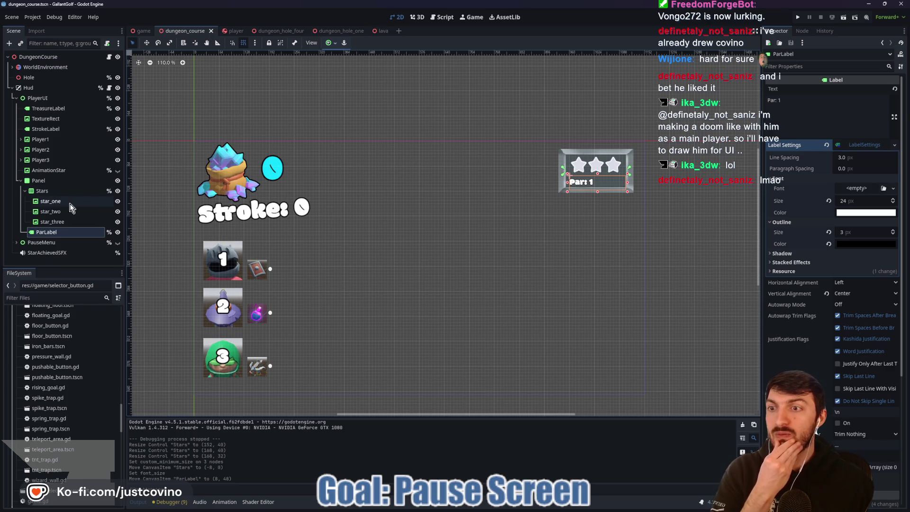
pyautogui.click(20, 180)
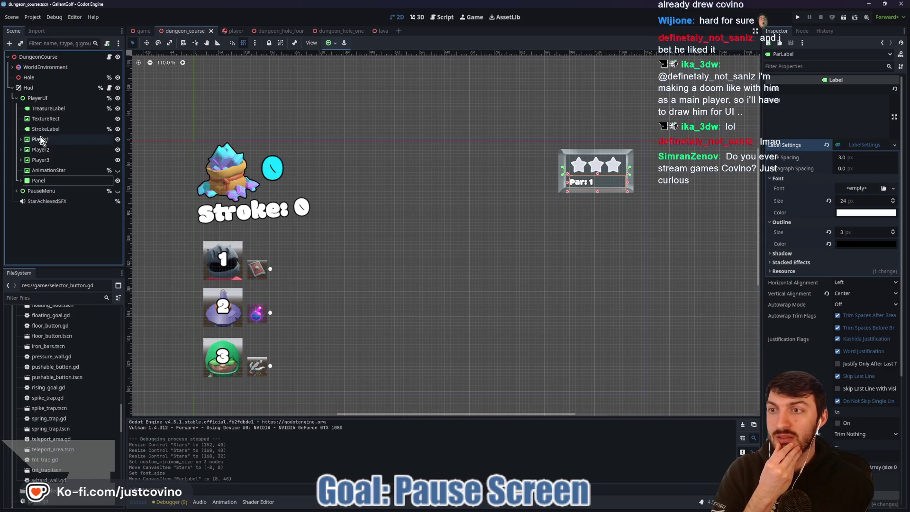
pyautogui.click(21, 139)
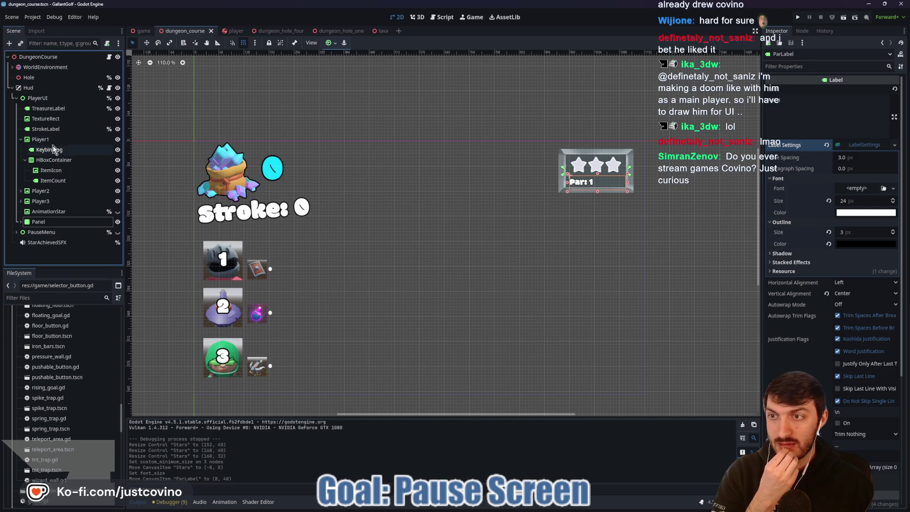
pyautogui.click(52, 142)
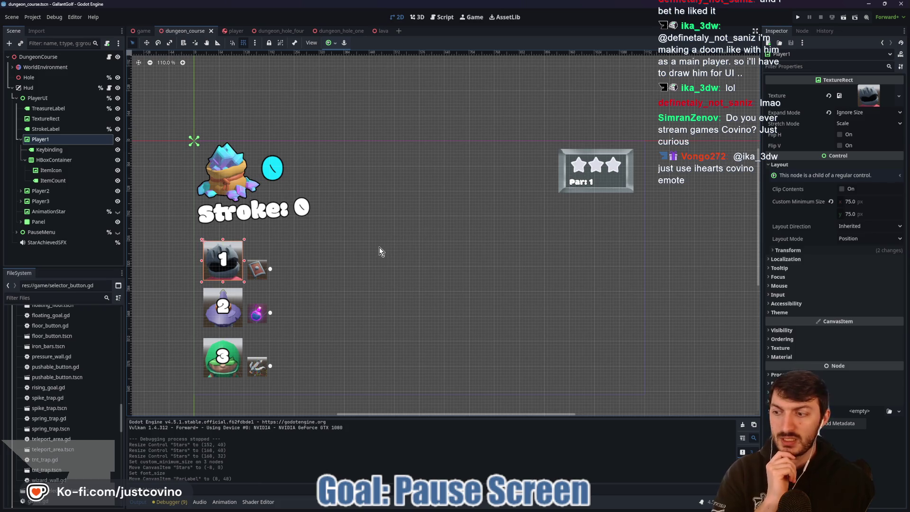
pyautogui.hotkey('ctrl', 's')
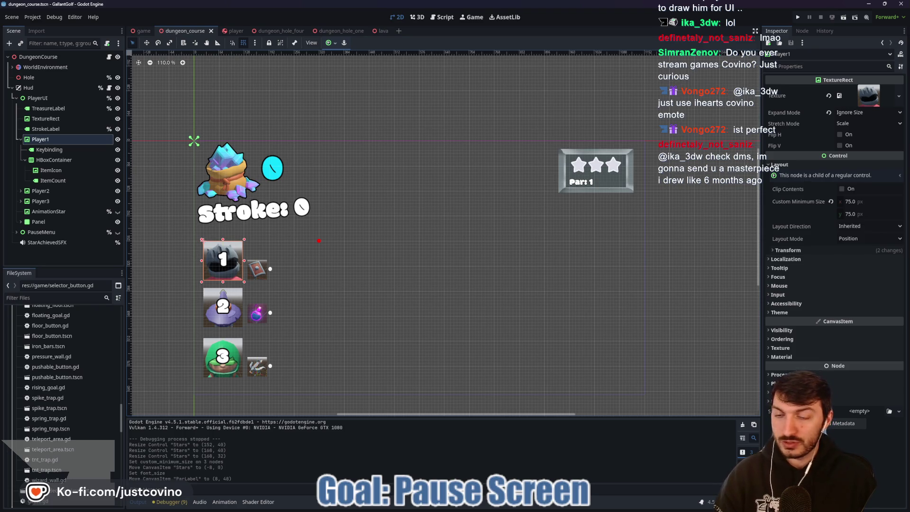
pyautogui.moveTo(318, 240); pyautogui.dragTo(340, 240)
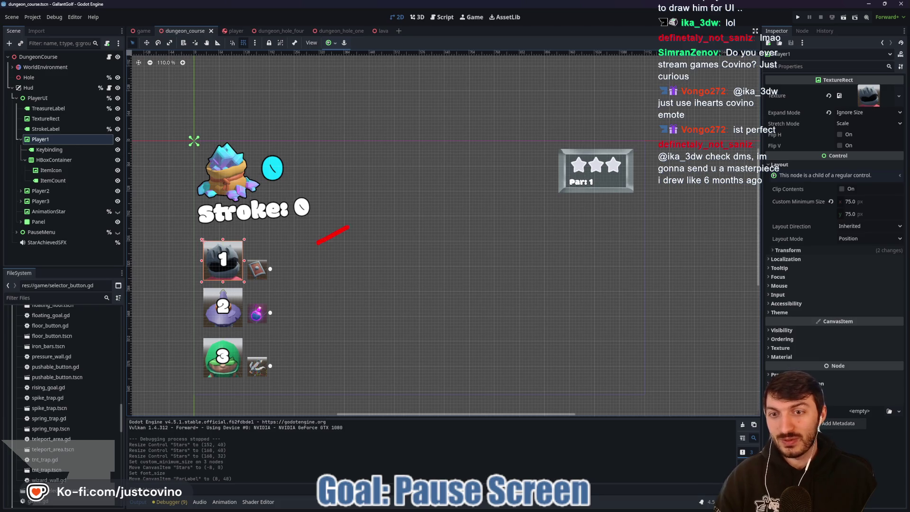
# - Sketch a graph and the numbers 20 and 5 with the screen pen, then clear them
pyautogui.moveTo(440, 182); pyautogui.dragTo(475, 176)
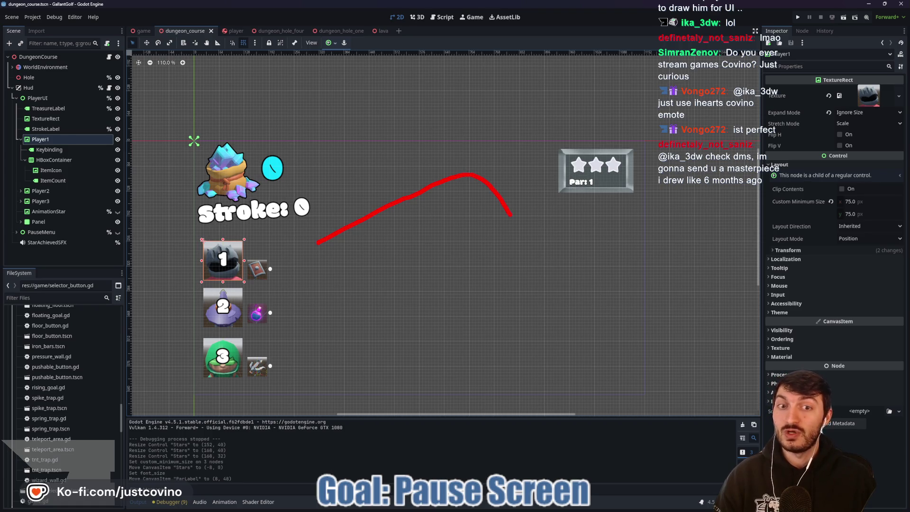
pyautogui.moveTo(556, 225)
pyautogui.mouseDown()
pyautogui.moveTo(581, 251)
pyautogui.moveTo(587, 285)
pyautogui.moveTo(619, 310)
pyautogui.moveTo(643, 313)
pyautogui.mouseUp()
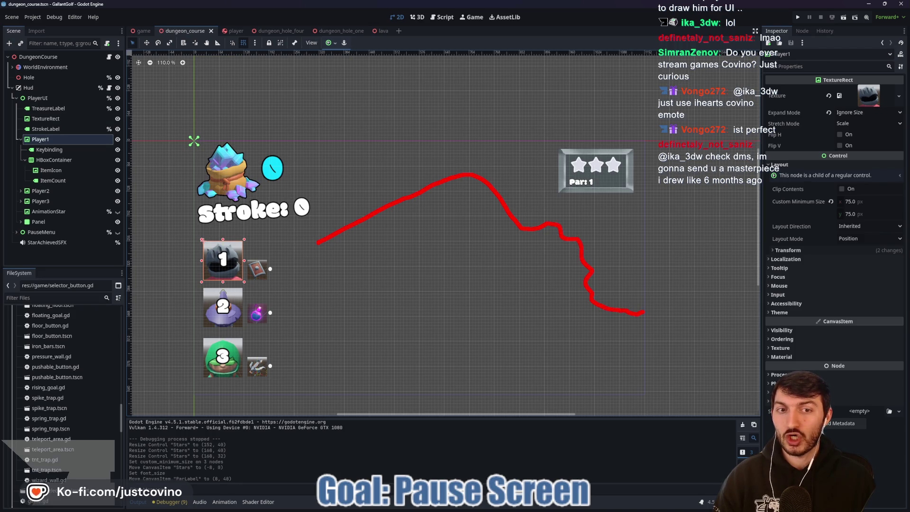
pyautogui.press('e')
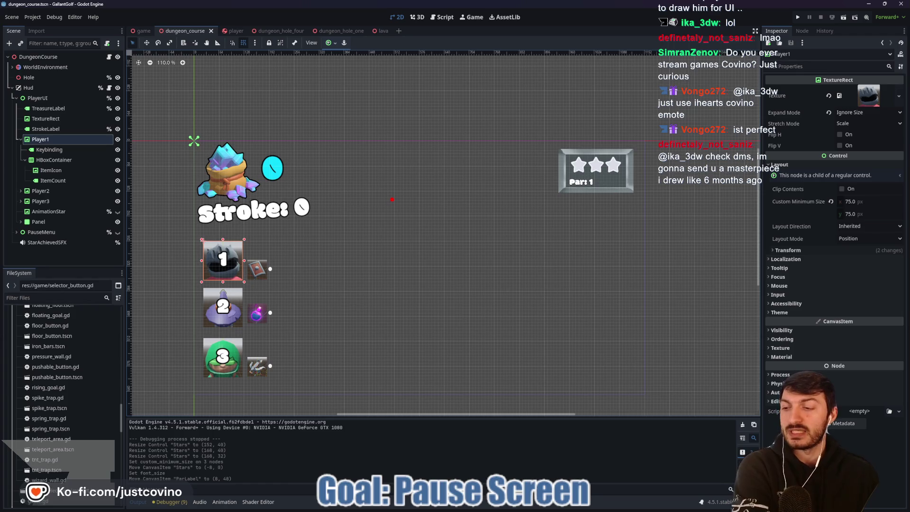
pyautogui.moveTo(344, 176)
pyautogui.mouseDown()
pyautogui.moveTo(369, 169)
pyautogui.moveTo(374, 200)
pyautogui.mouseUp()
pyautogui.moveTo(403, 172); pyautogui.dragTo(401, 173)
pyautogui.click(417, 257)
pyautogui.moveTo(397, 242)
pyautogui.mouseDown()
pyautogui.moveTo(383, 268)
pyautogui.moveTo(402, 239)
pyautogui.mouseUp()
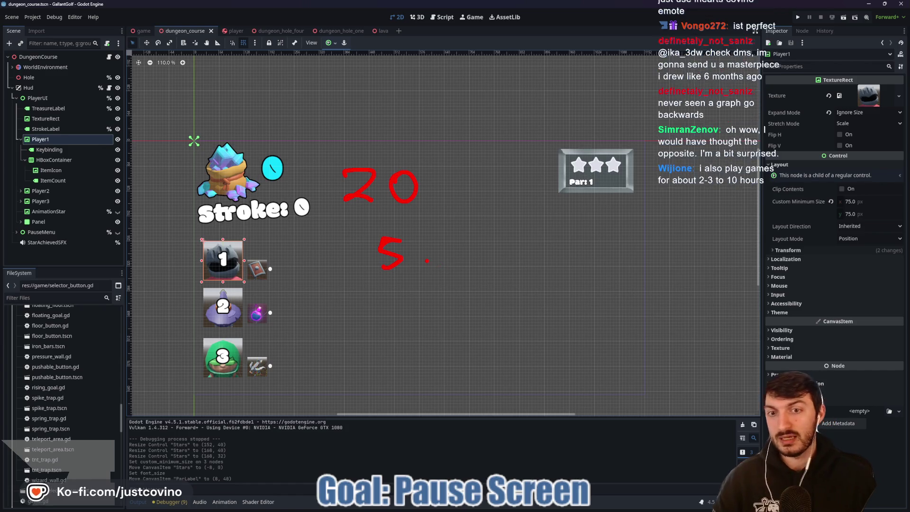
pyautogui.press('Escape')
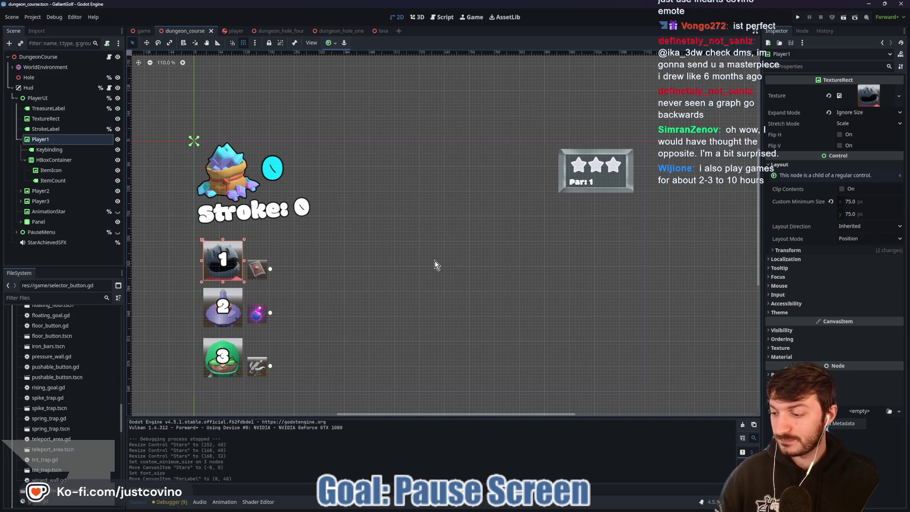
# - Open the player scene in the 3D workspace
pyautogui.scroll(-3, 320, 245)
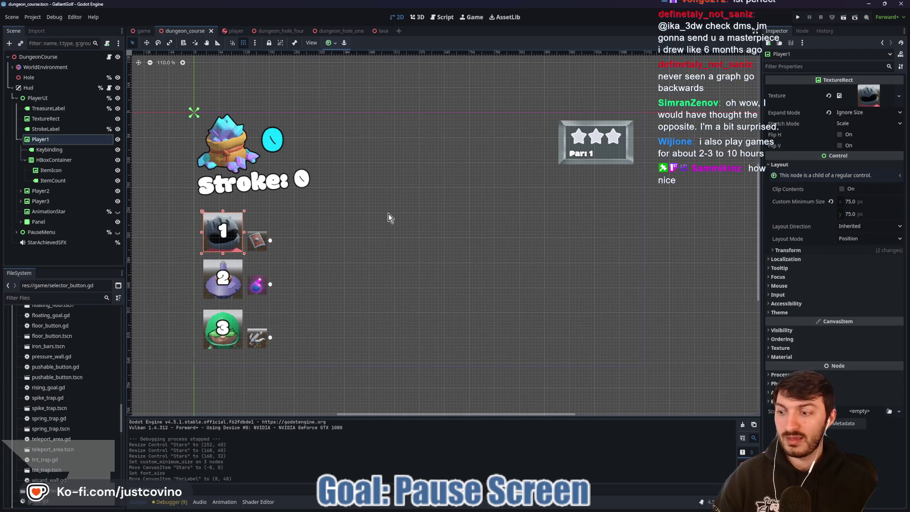
pyautogui.scroll(1, 385, 197)
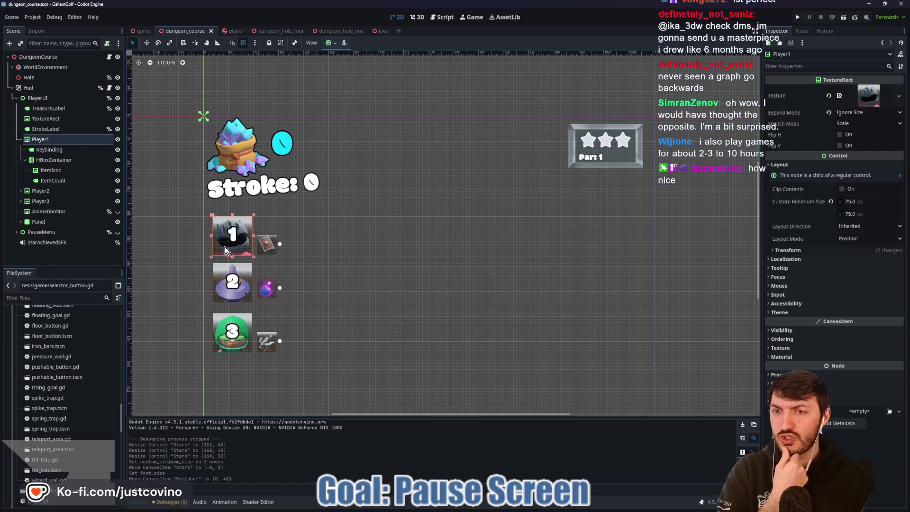
pyautogui.click(232, 31)
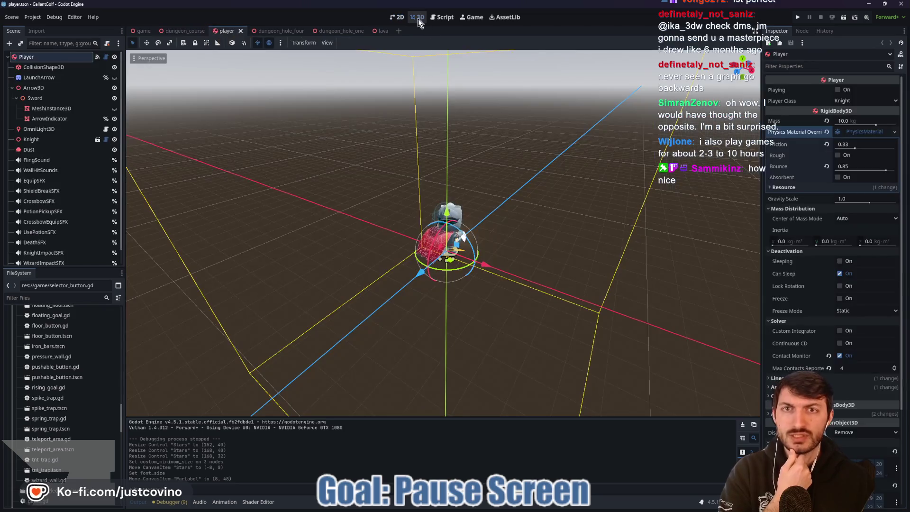
# - Orbit around the player character and save the player scene
pyautogui.scroll(5, 568, 155)
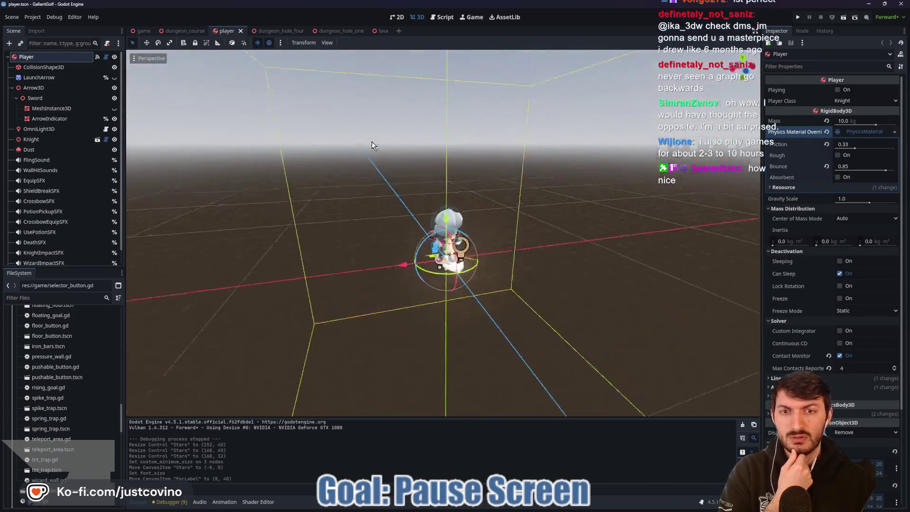
pyautogui.scroll(-4, 379, 164)
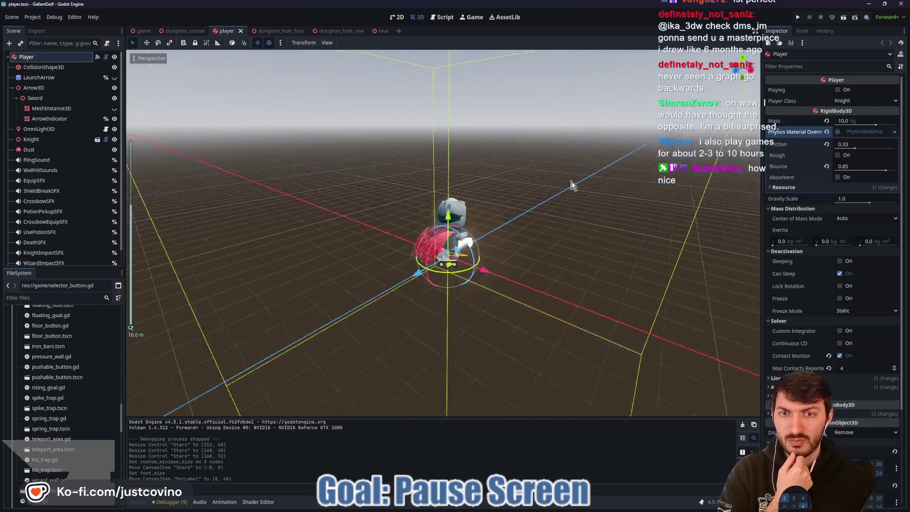
pyautogui.moveTo(571, 185)
pyautogui.mouseDown()
pyautogui.moveTo(635, 197)
pyautogui.moveTo(510, 195)
pyautogui.mouseUp()
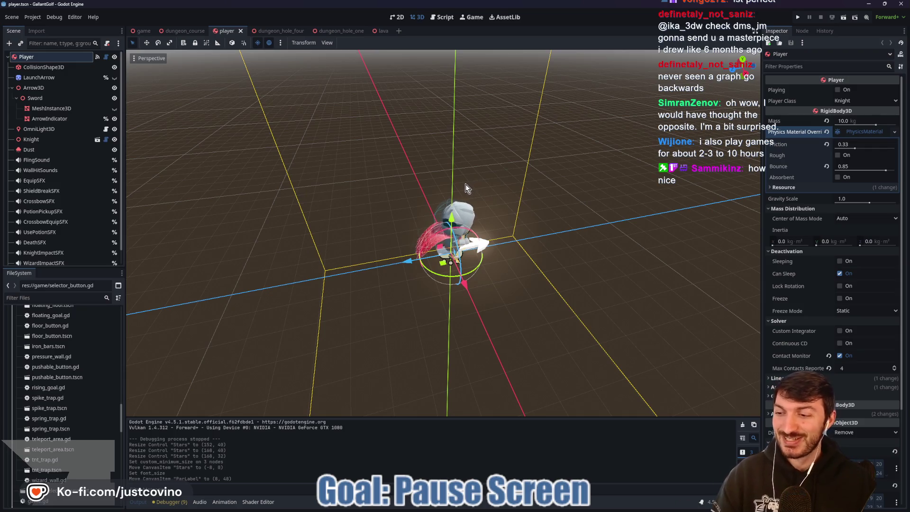
pyautogui.moveTo(422, 178)
pyautogui.mouseDown()
pyautogui.moveTo(378, 175)
pyautogui.moveTo(391, 185)
pyautogui.mouseUp()
pyautogui.hotkey('ctrl', 's')
# - Save dungeon_hole_four, then switch to the game scene's course-selection screen
pyautogui.click(281, 31)
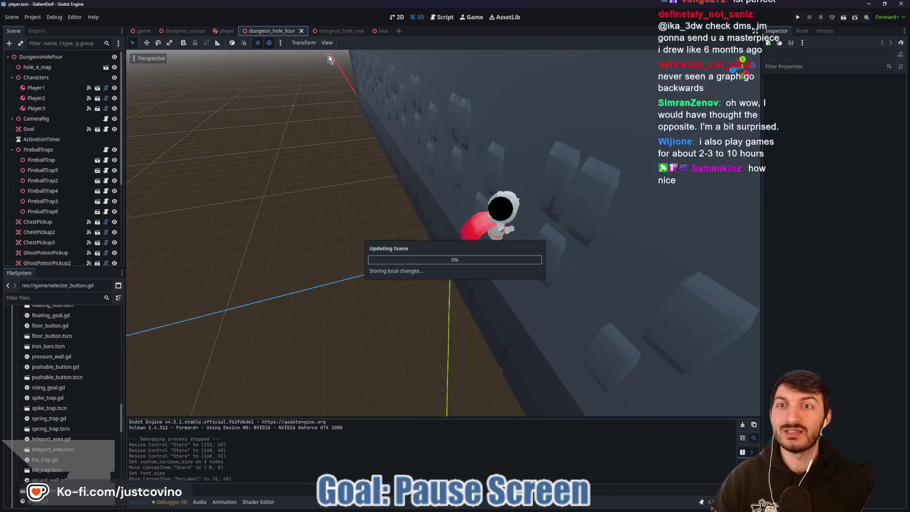
pyautogui.hotkey('ctrl', 's')
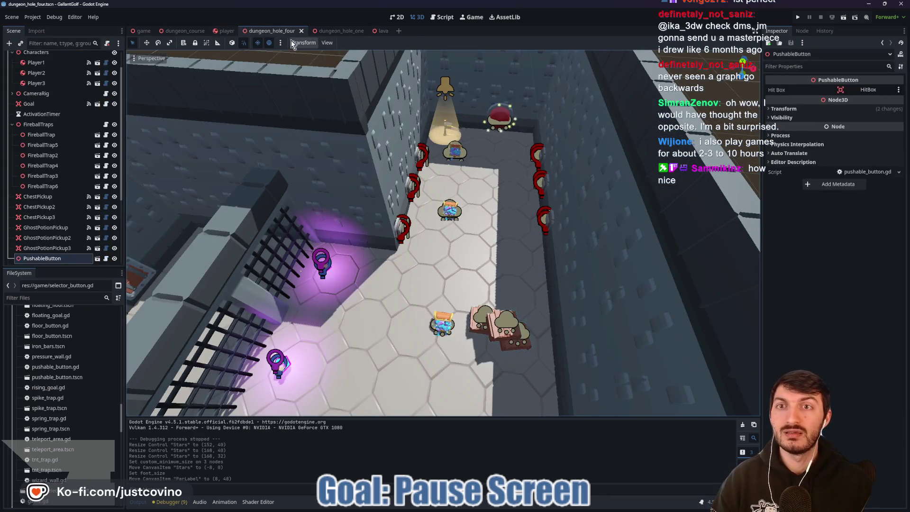
pyautogui.click(151, 36)
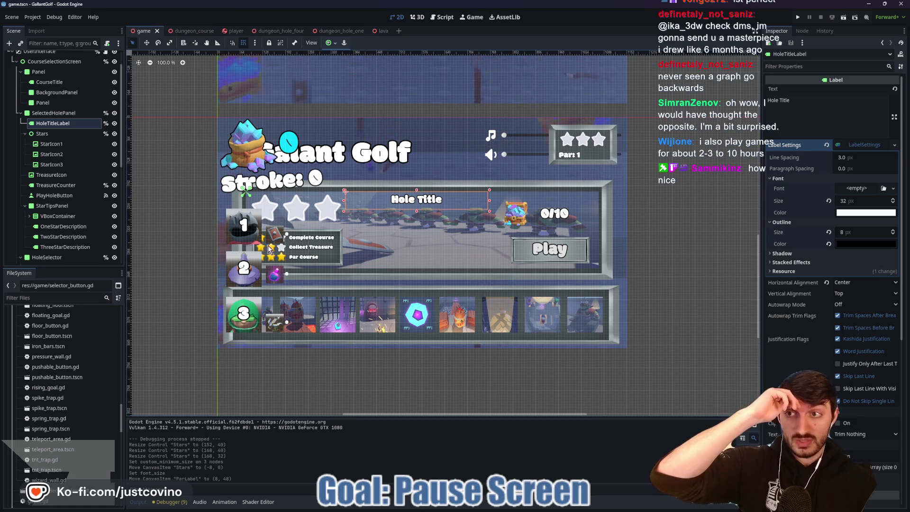
# - Return to the dungeon_course HUD scene and open the Windows Start menu
pyautogui.click(185, 30)
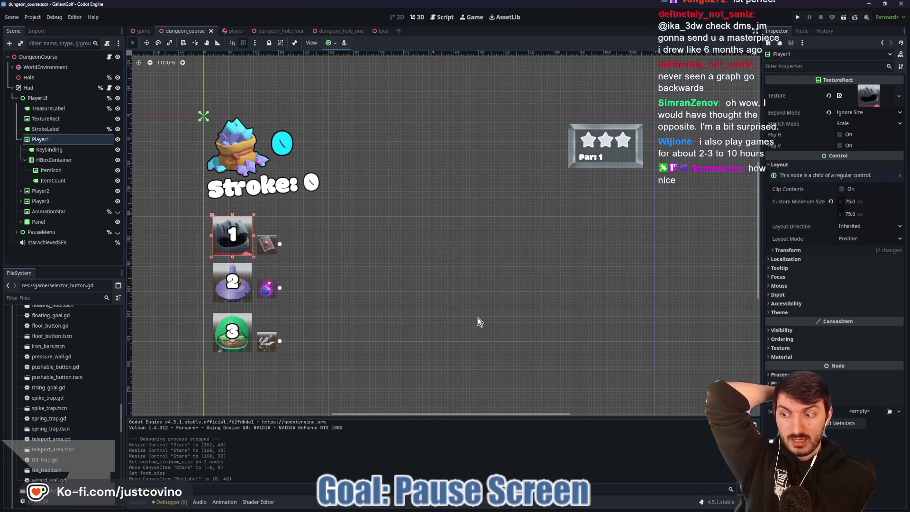
pyautogui.moveTo(507, 509)
pyautogui.click(543, 508)
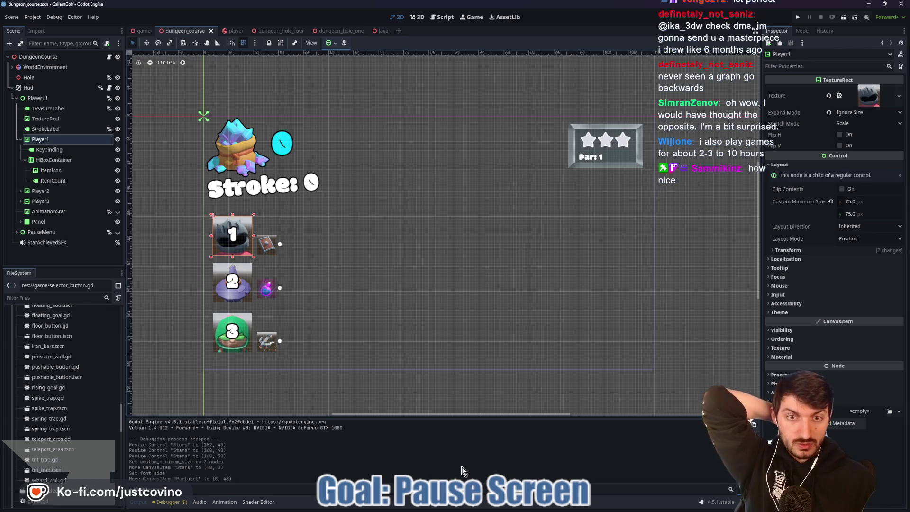
pyautogui.press('super')
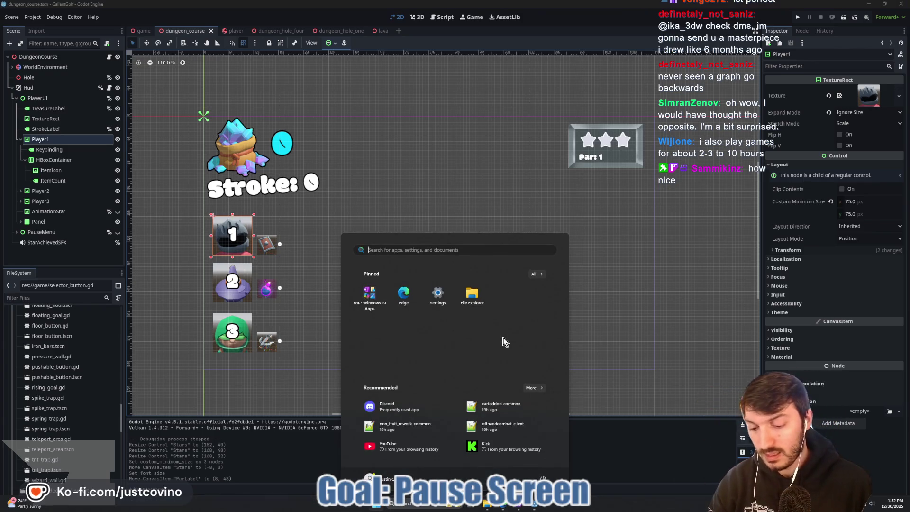
# - Search the Start menu for 'icon' and launch icon_maker.blend in Blender
pyautogui.write('icon')
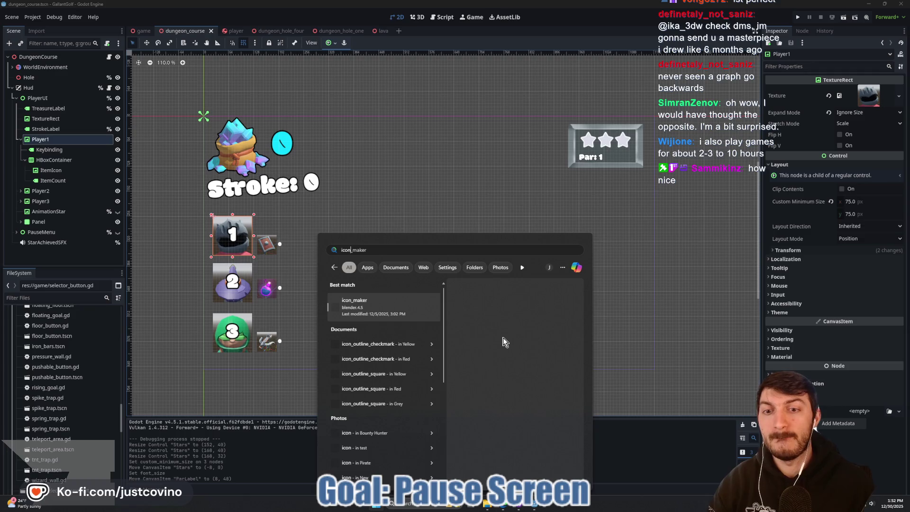
pyautogui.click(382, 307)
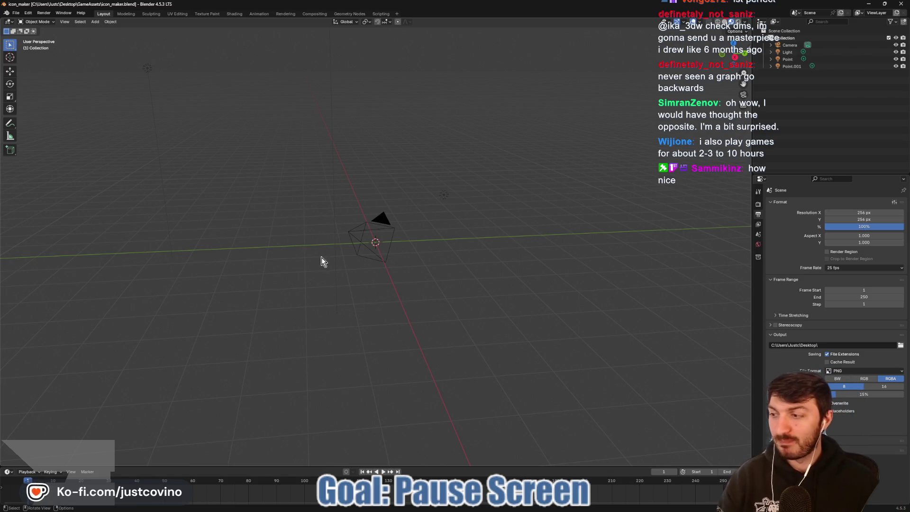
# - Start an FBX import from Blender's File menu
pyautogui.moveTo(465, 292); pyautogui.dragTo(420, 306)
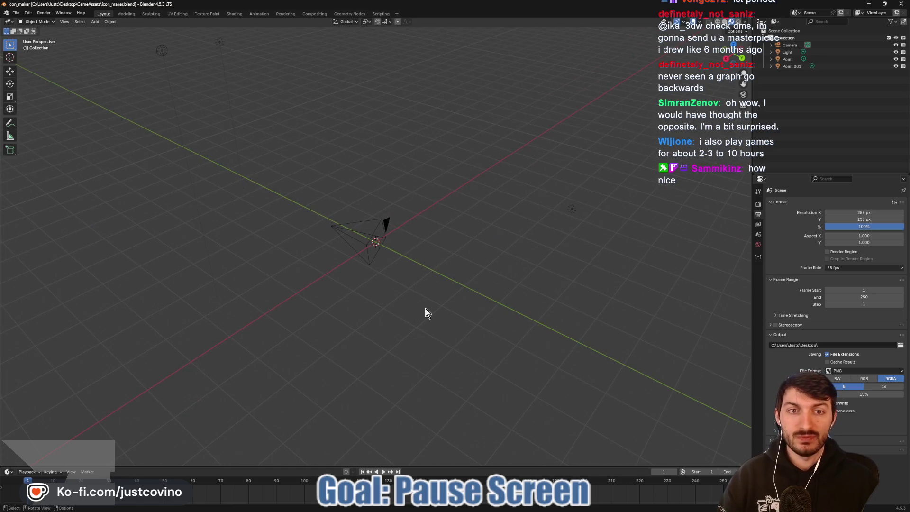
pyautogui.click(16, 13)
pyautogui.moveTo(40, 117)
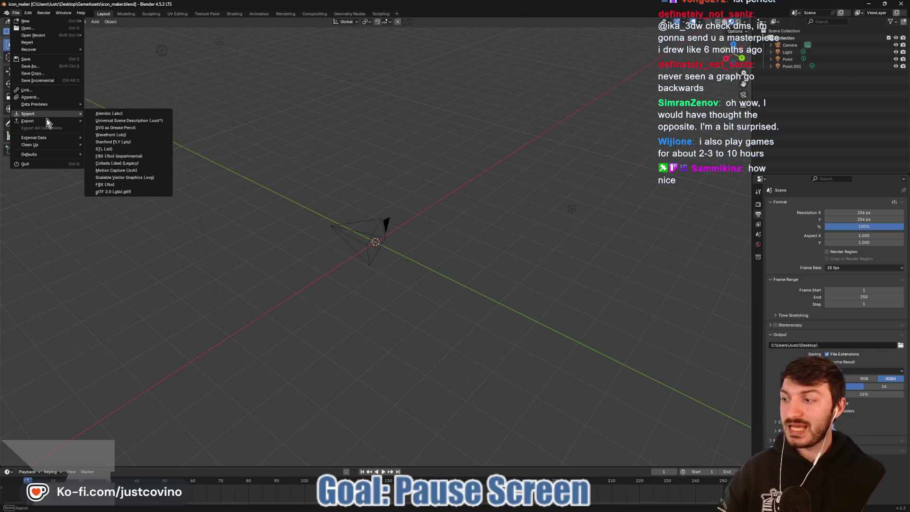
pyautogui.press('Escape')
pyautogui.press('Escape')
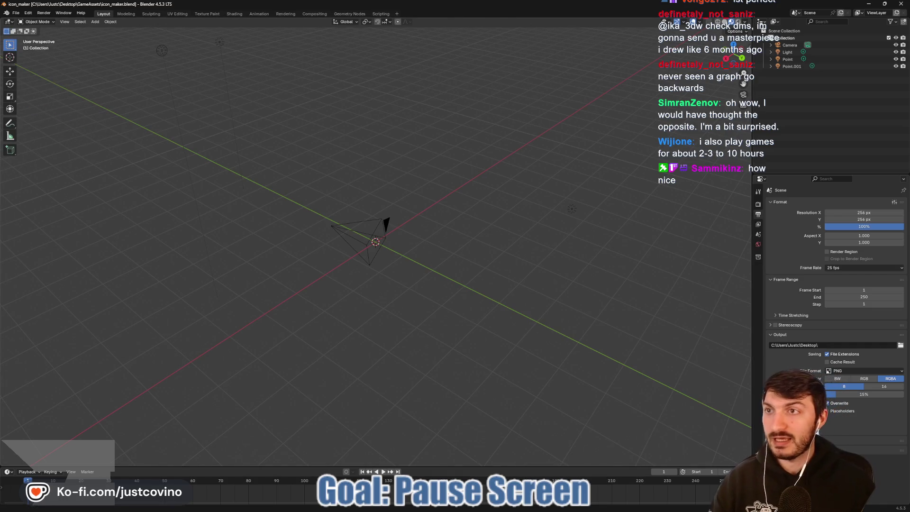
pyautogui.click(15, 12)
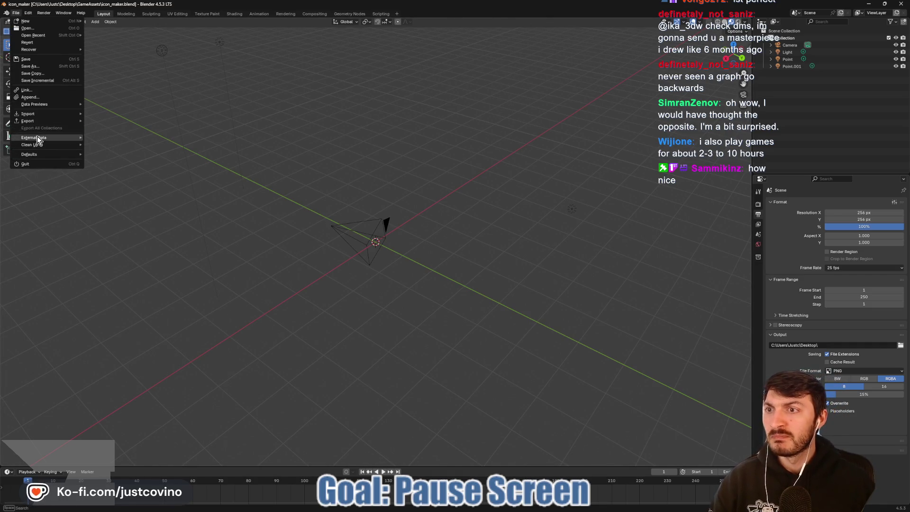
pyautogui.click(116, 185)
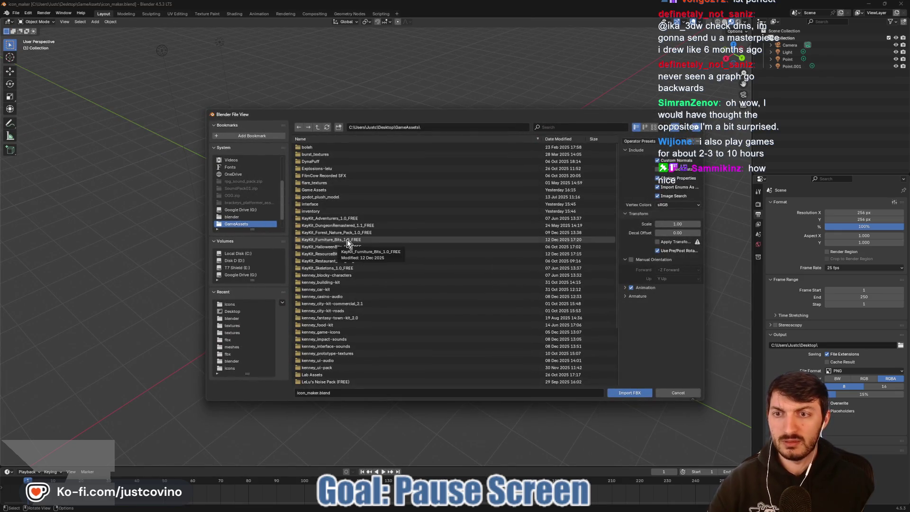
# - Browse gallant_golf's assets, fbx and blender folders, then cancel the FBX import
pyautogui.click(241, 311)
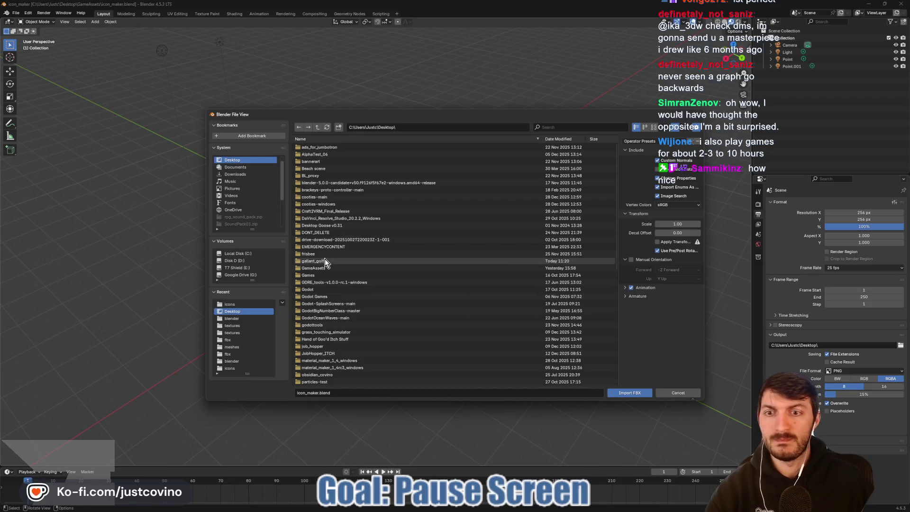
pyautogui.doubleClick(325, 260)
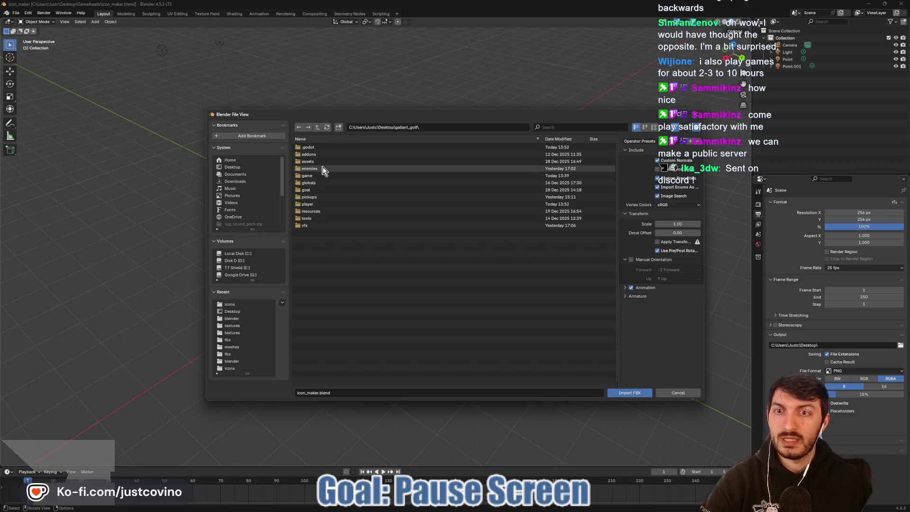
pyautogui.doubleClick(316, 162)
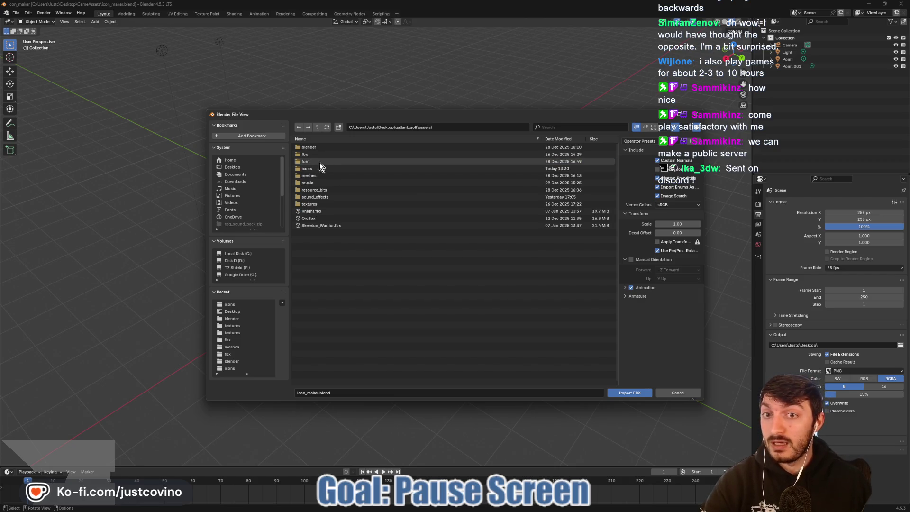
pyautogui.doubleClick(313, 154)
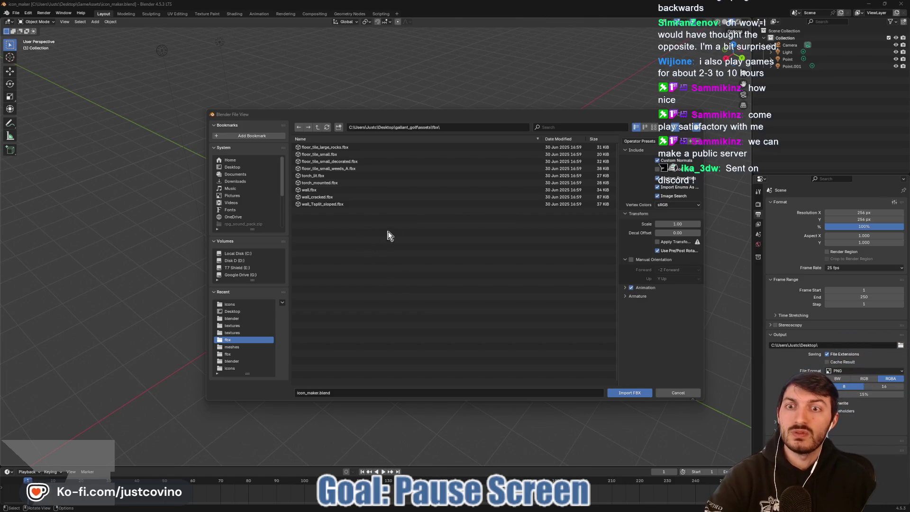
pyautogui.click(318, 127)
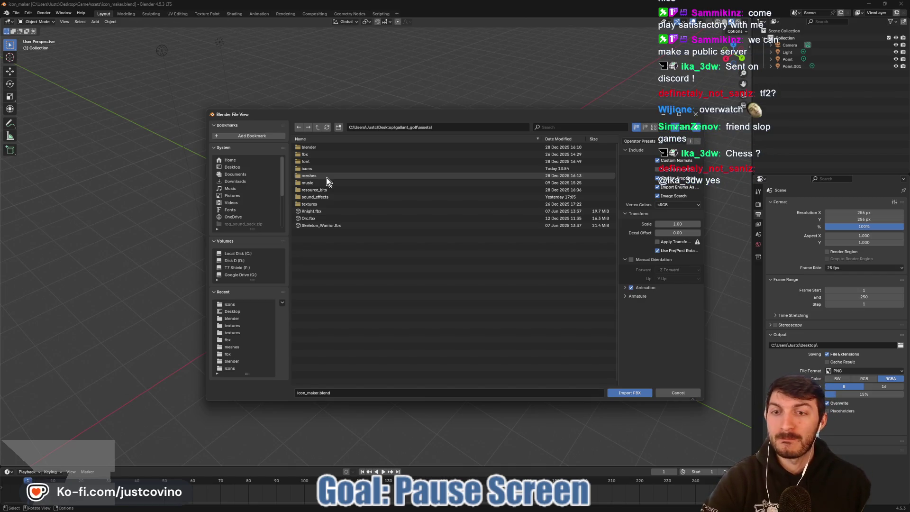
pyautogui.doubleClick(316, 148)
pyautogui.click(678, 393)
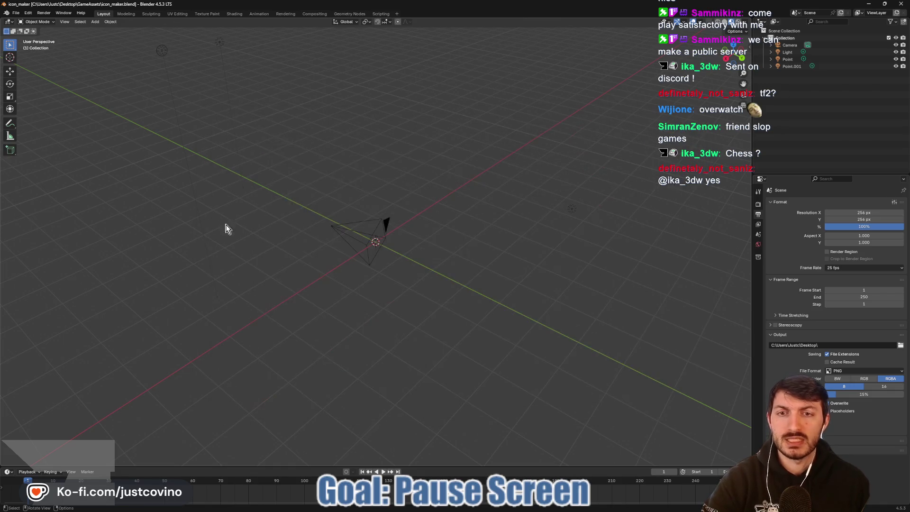
# - Glance at the File menu, then switch over to the Godot editor
pyautogui.click(16, 13)
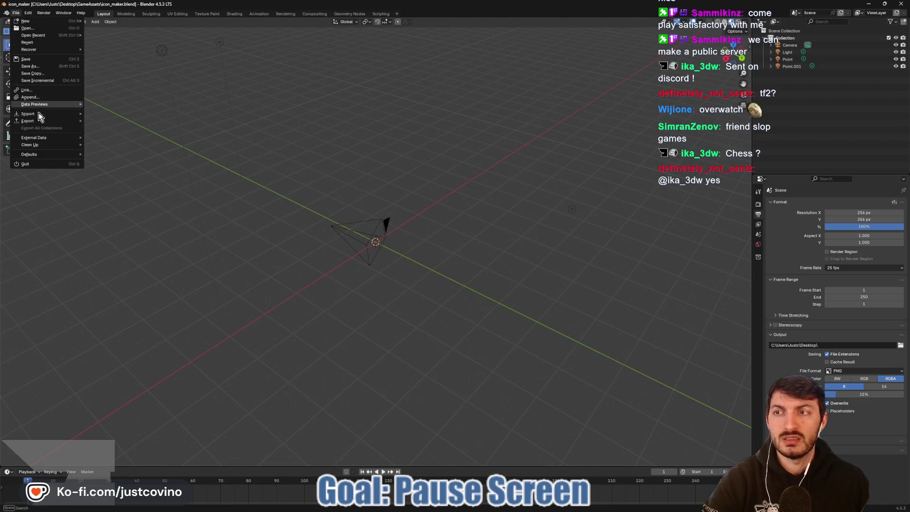
pyautogui.moveTo(50, 122)
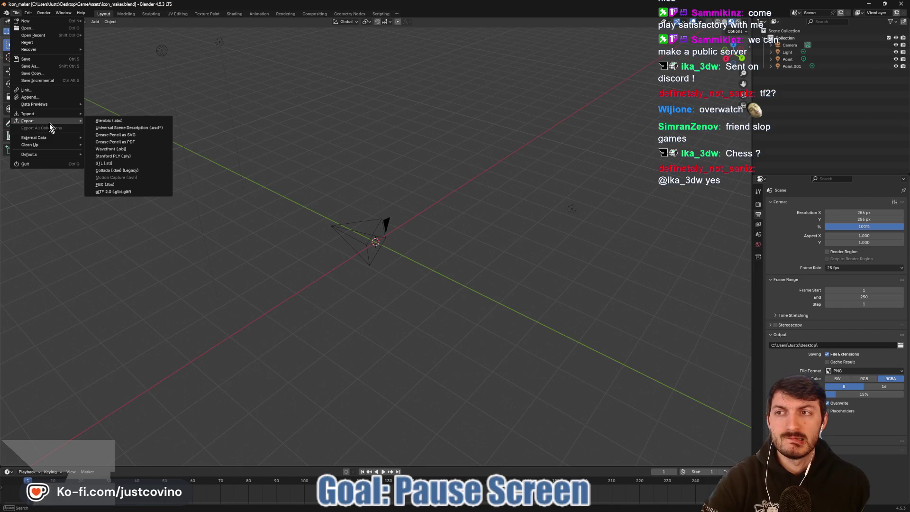
pyautogui.moveTo(433, 509)
pyautogui.click(525, 507)
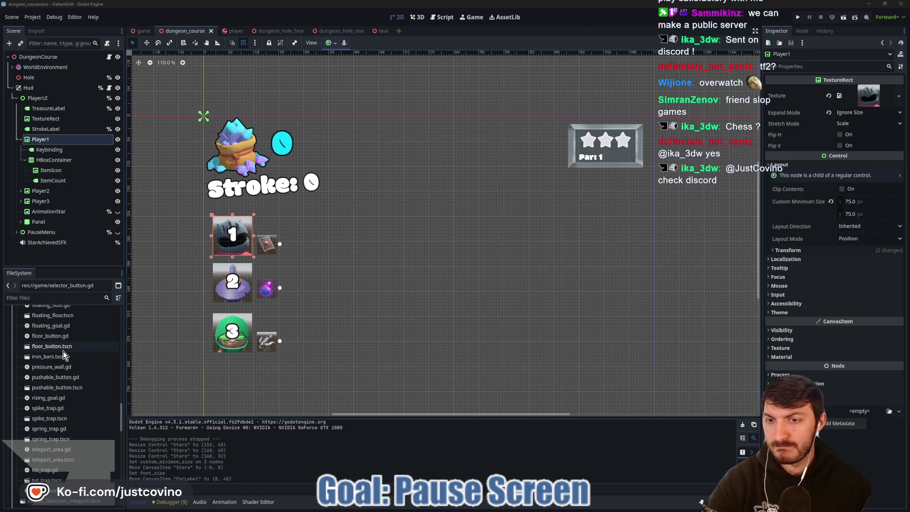
# - In the FileSystem dock, collapse the icons folder and expand the blender folder
pyautogui.scroll(5, 62, 351)
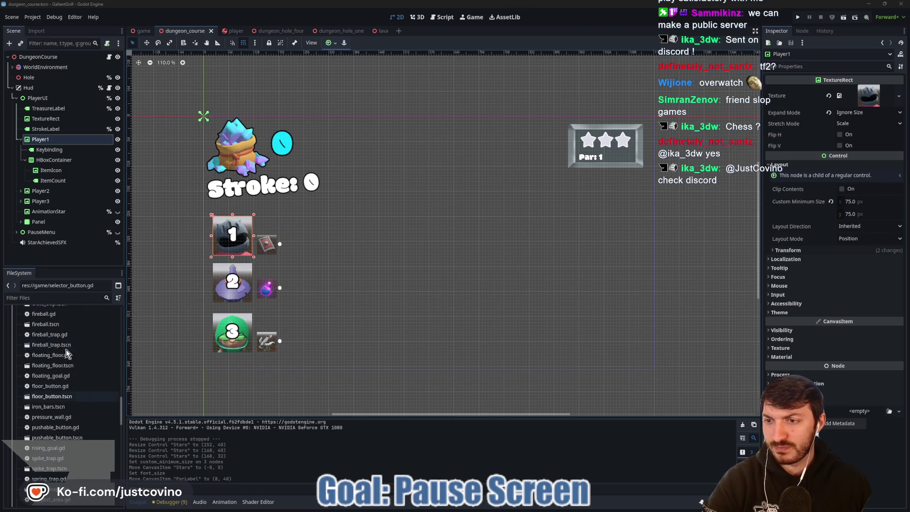
pyautogui.scroll(5, 69, 354)
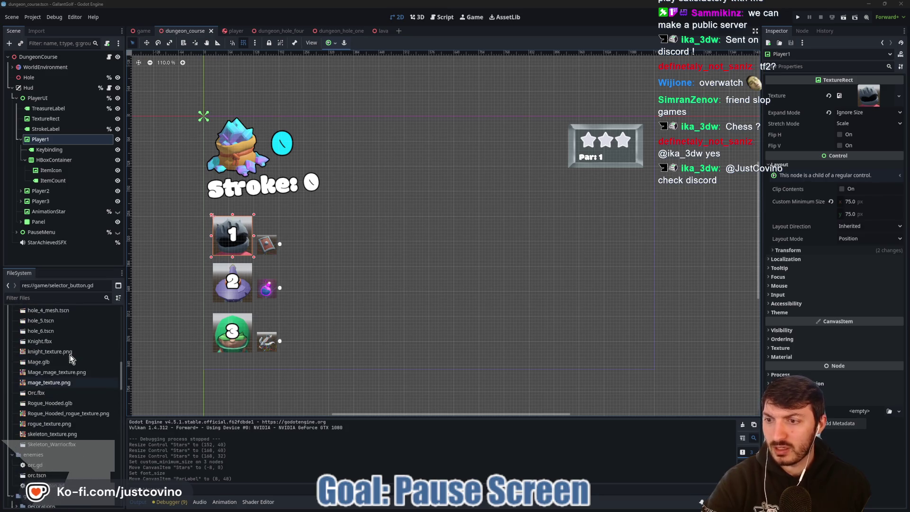
pyautogui.scroll(3, 66, 355)
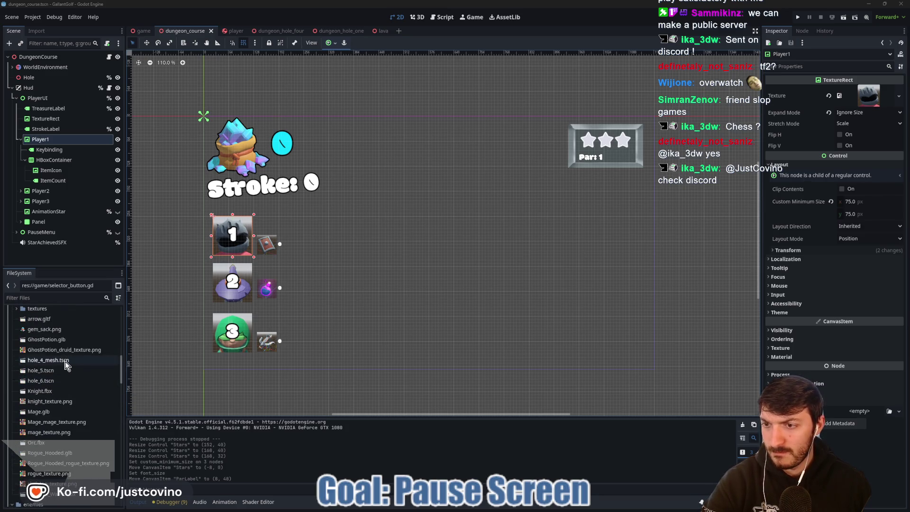
pyautogui.scroll(4, 66, 360)
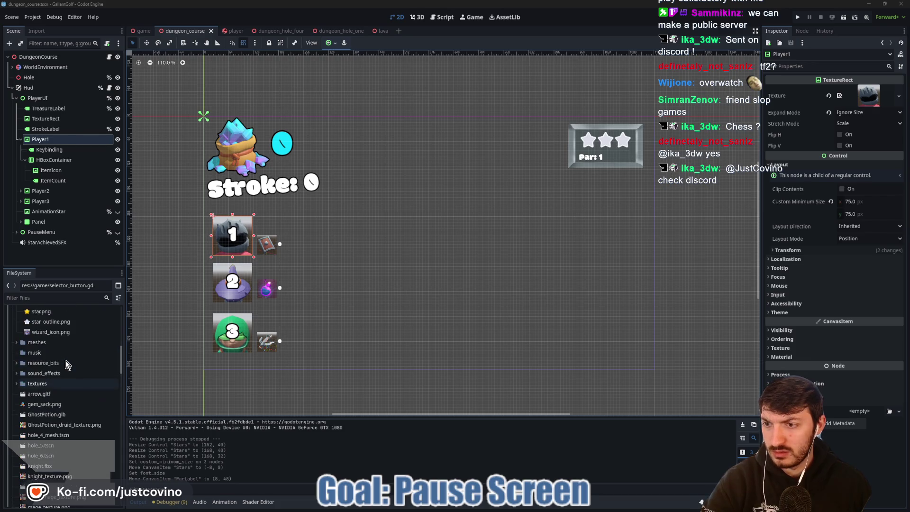
pyautogui.scroll(5, 47, 374)
pyautogui.click(17, 383)
pyautogui.click(17, 353)
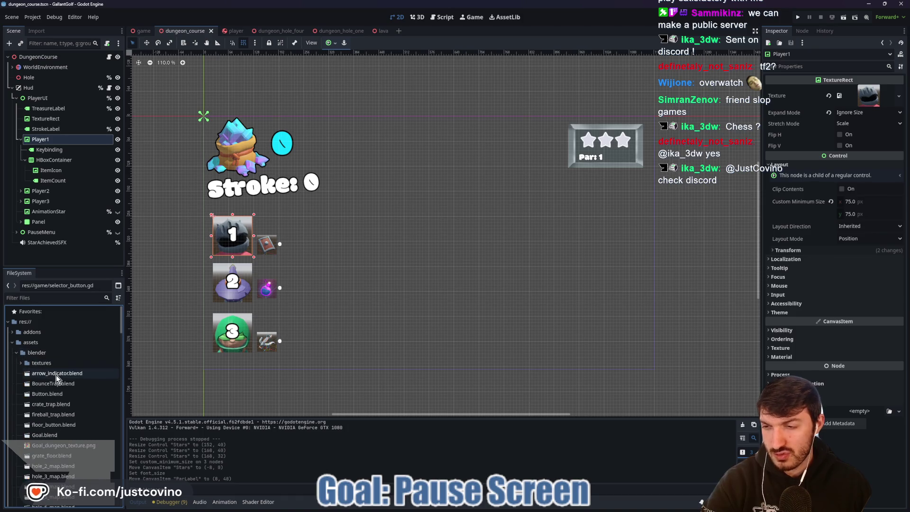
# - Scroll through the assets model files to locate GhostPotion.glb
pyautogui.scroll(-3, 86, 376)
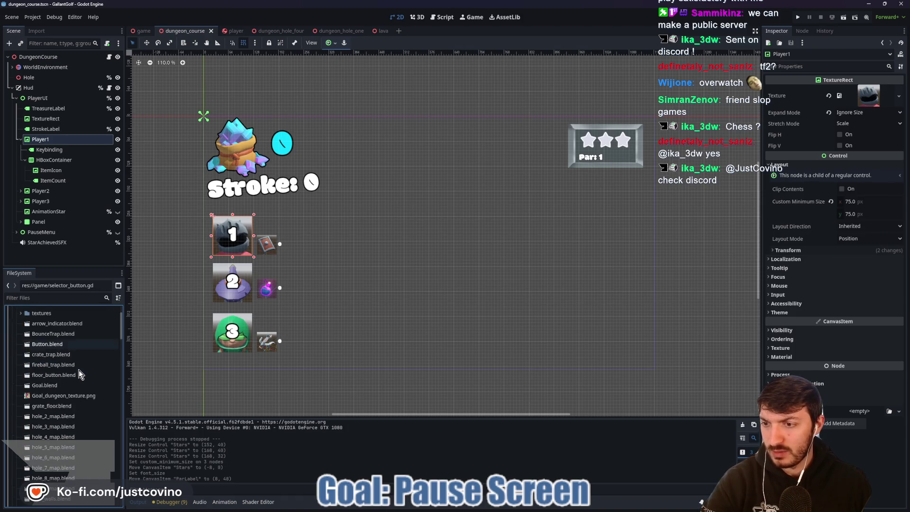
pyautogui.scroll(-2, 79, 370)
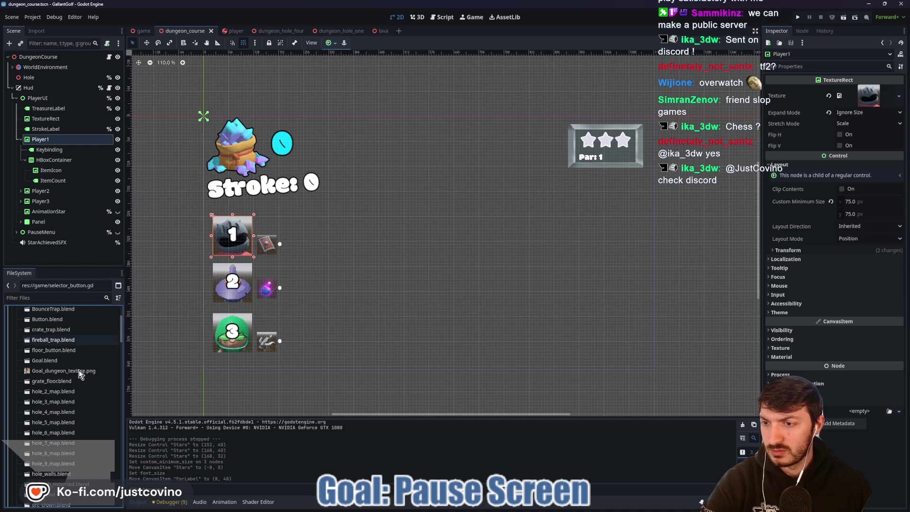
pyautogui.scroll(-2, 79, 370)
pyautogui.scroll(-2, 78, 371)
pyautogui.scroll(-2, 78, 371)
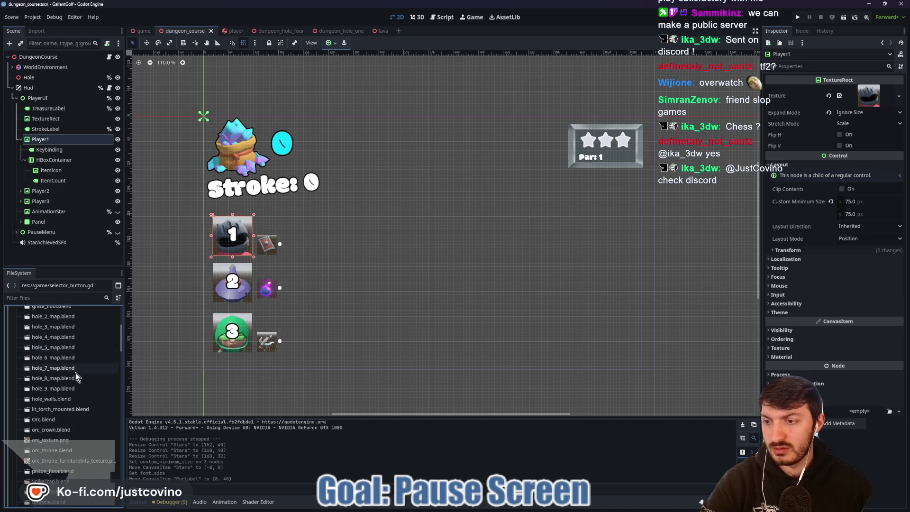
pyautogui.scroll(-2, 68, 411)
pyautogui.scroll(-2, 68, 411)
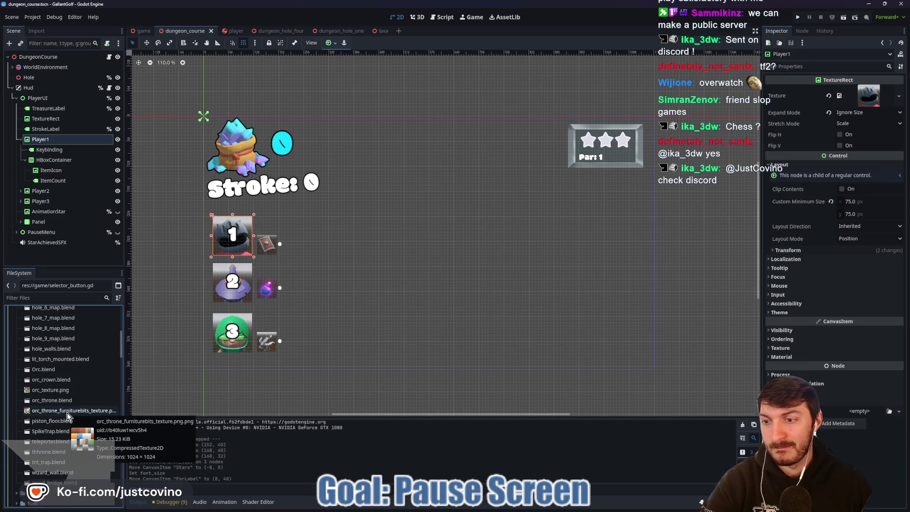
pyautogui.scroll(-4, 79, 415)
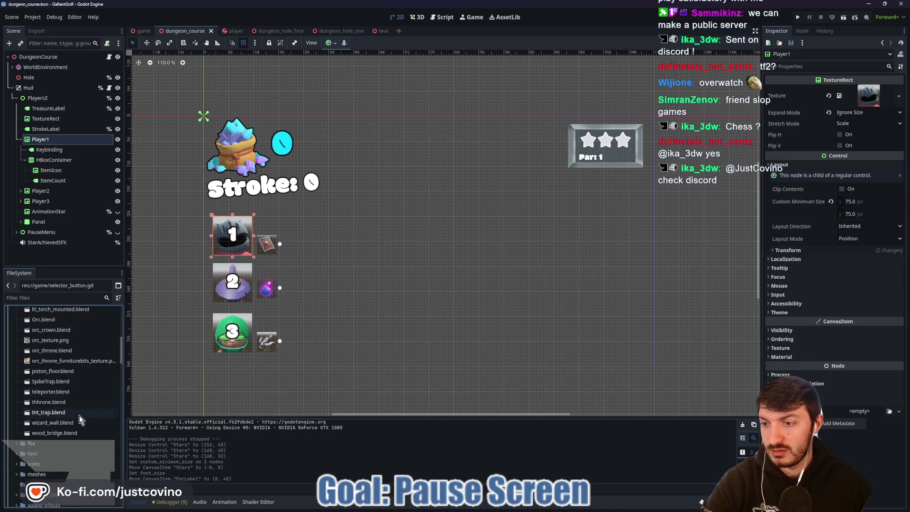
pyautogui.scroll(-7, 43, 435)
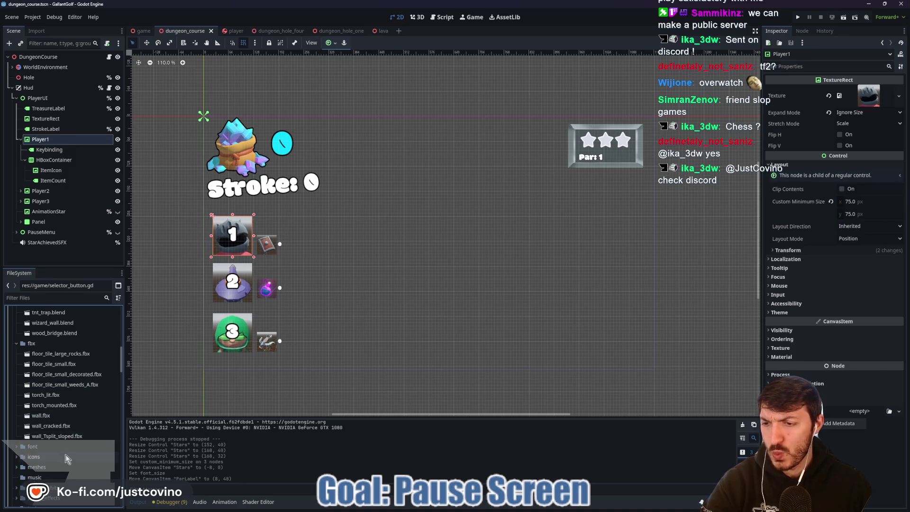
pyautogui.scroll(10, 65, 446)
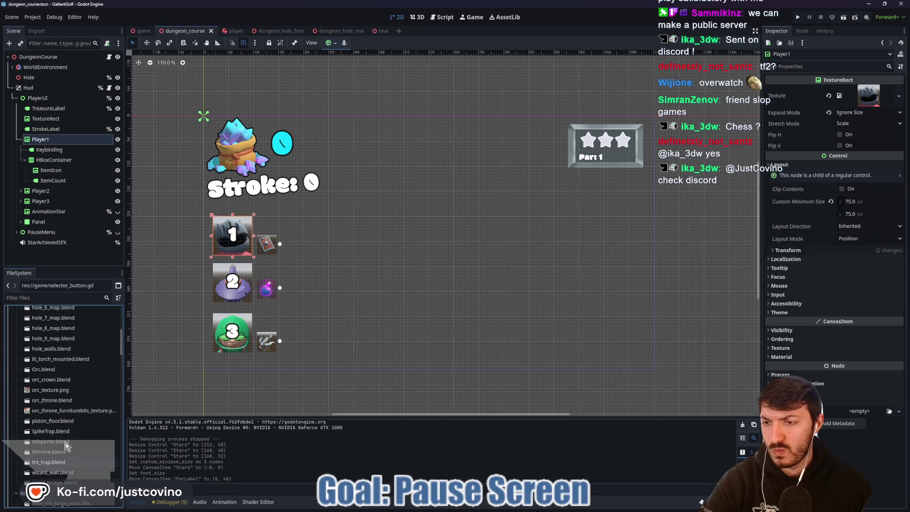
pyautogui.scroll(10, 65, 443)
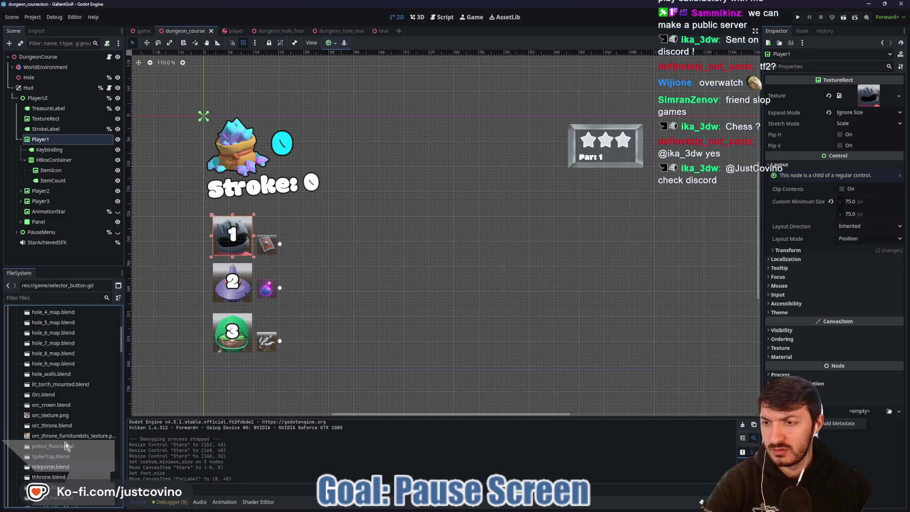
pyautogui.scroll(3, 64, 439)
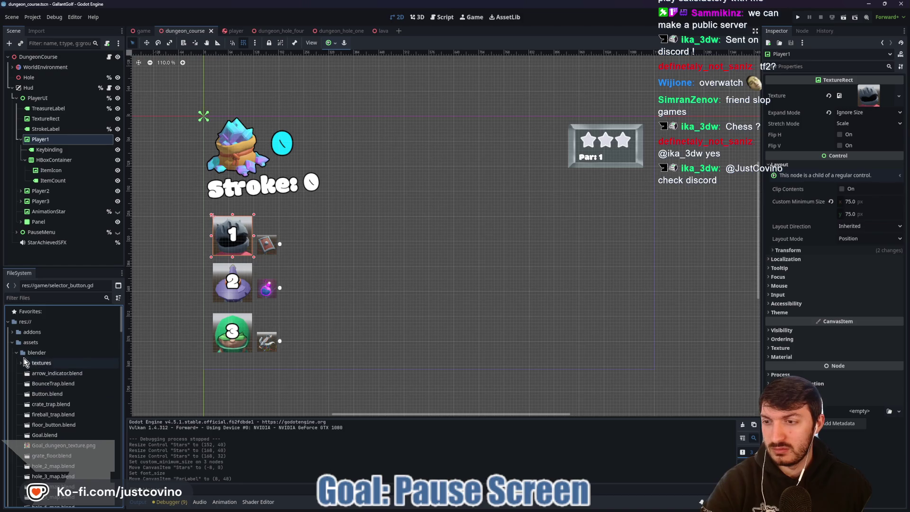
pyautogui.scroll(-20, 71, 394)
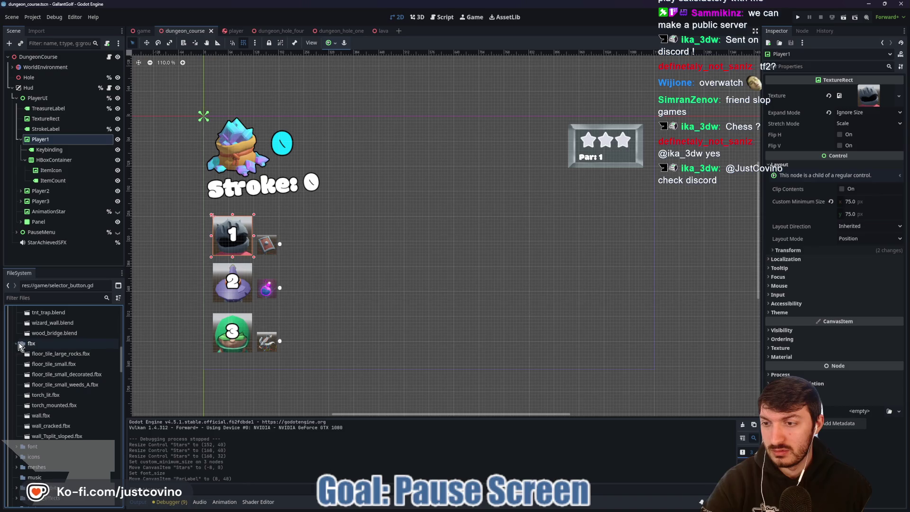
pyautogui.scroll(-4, 66, 412)
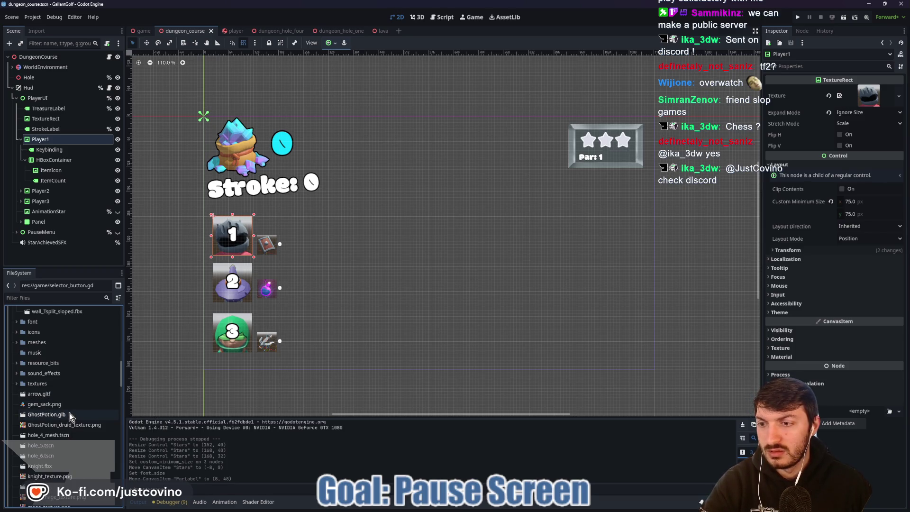
pyautogui.scroll(-2, 69, 414)
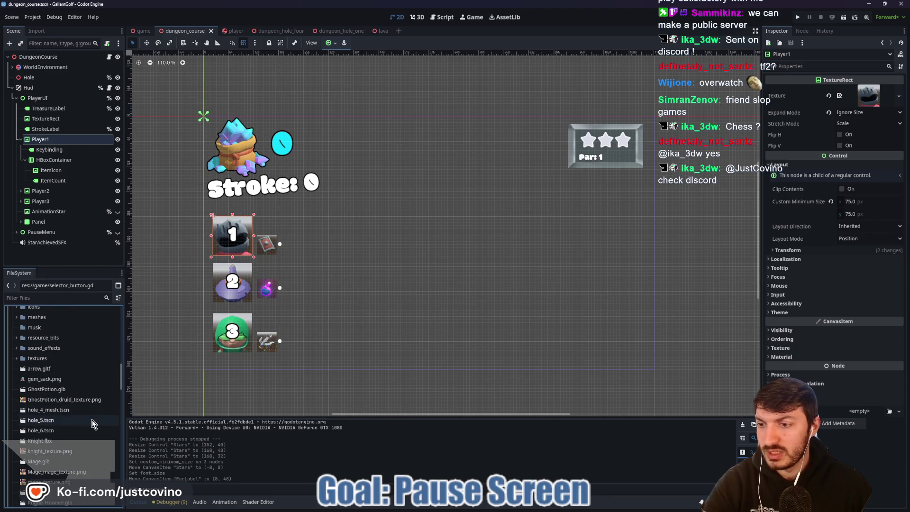
pyautogui.scroll(-2, 68, 461)
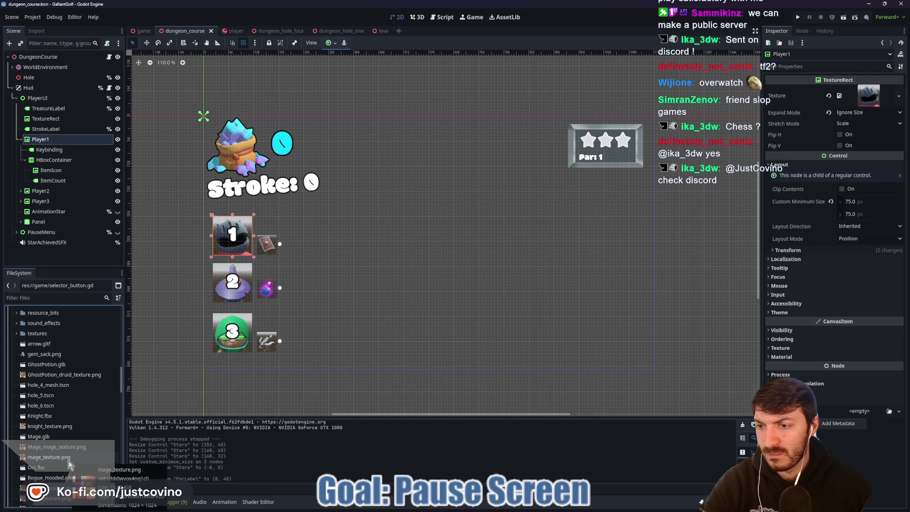
pyautogui.scroll(-2, 69, 462)
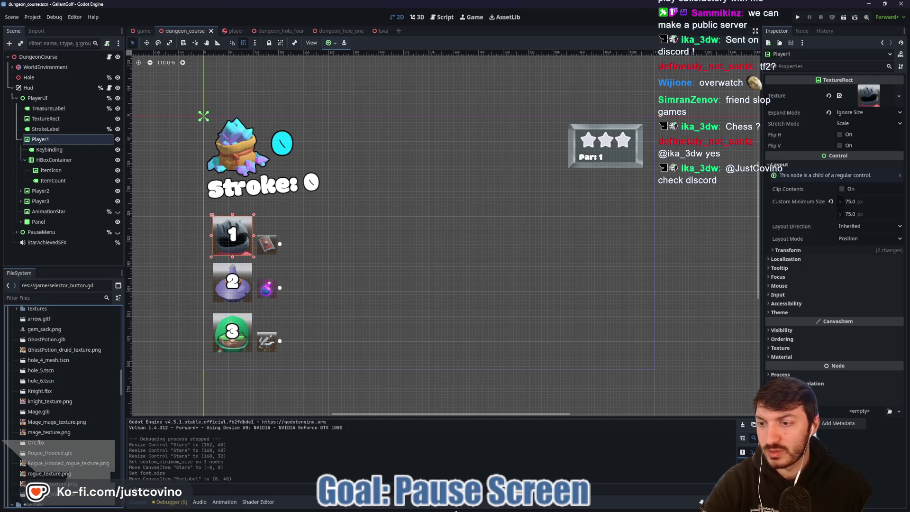
# - Back in Blender, start a glTF 2.0 import from the File menu
pyautogui.click(706, 506)
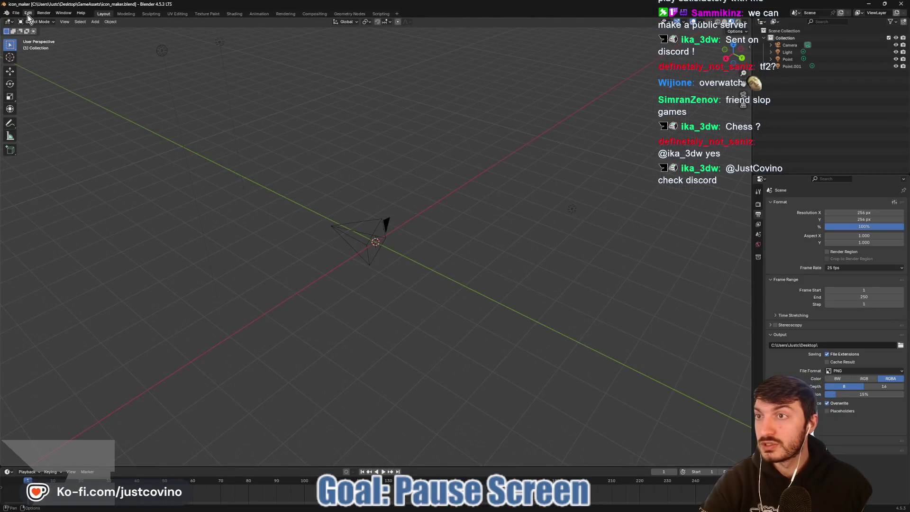
pyautogui.click(16, 13)
pyautogui.moveTo(33, 115)
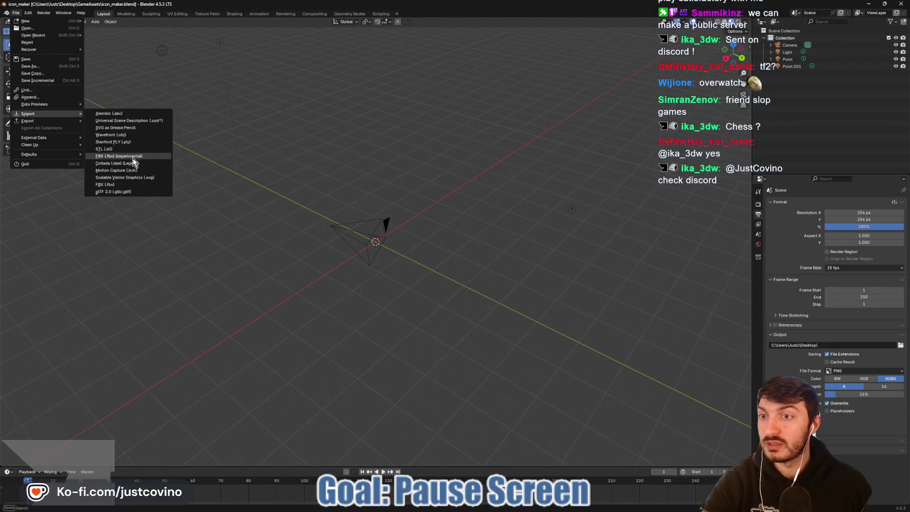
pyautogui.click(128, 192)
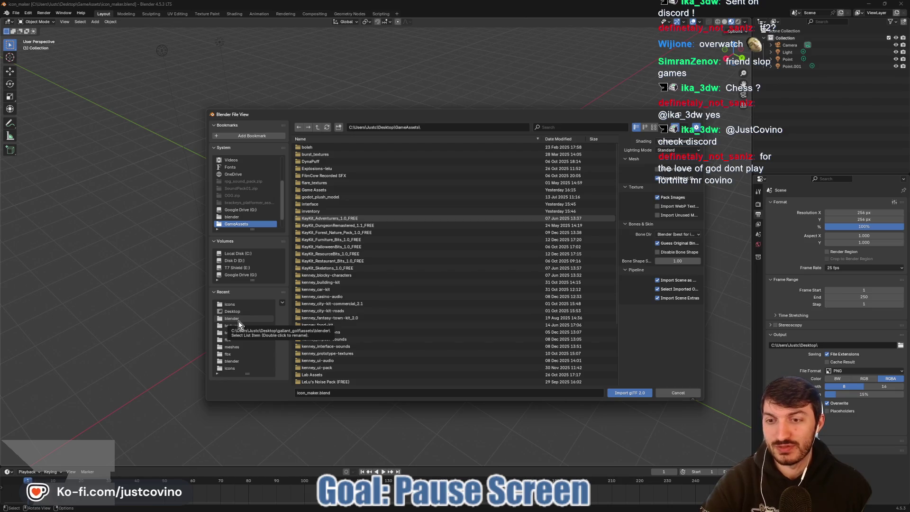
# - Import GhostPotion.glb from Desktop\gallant_golf\assets
pyautogui.click(240, 313)
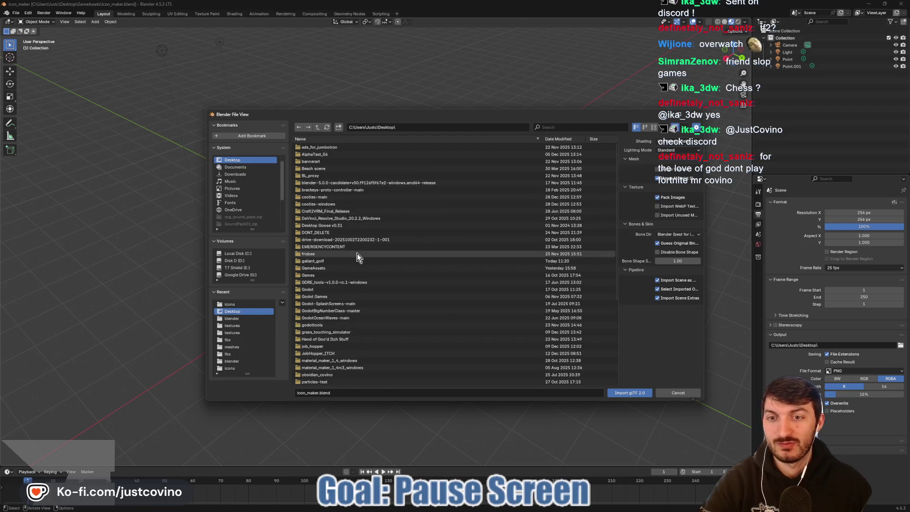
pyautogui.click(337, 260)
pyautogui.doubleClick(336, 262)
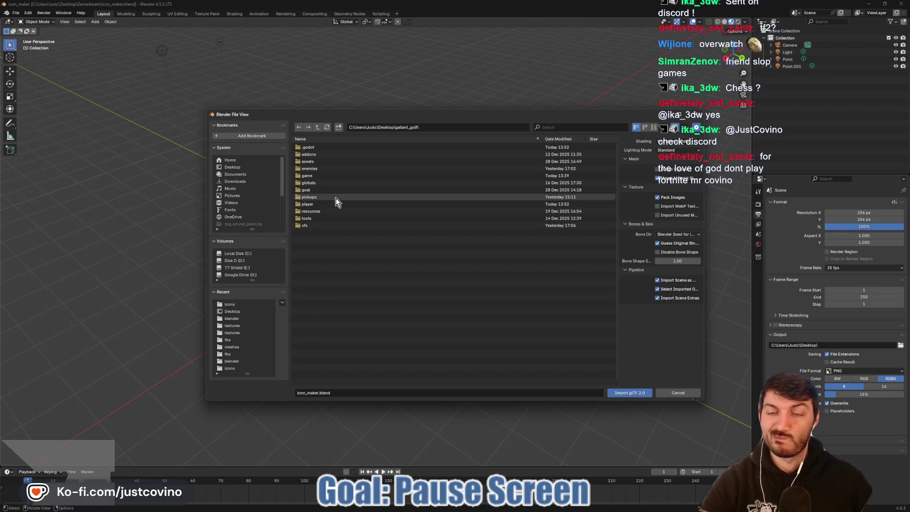
pyautogui.click(324, 161)
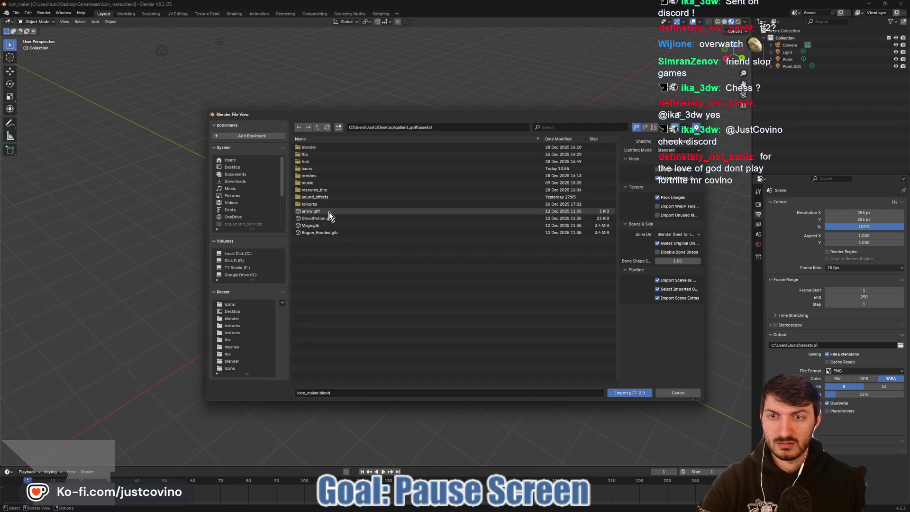
pyautogui.click(330, 220)
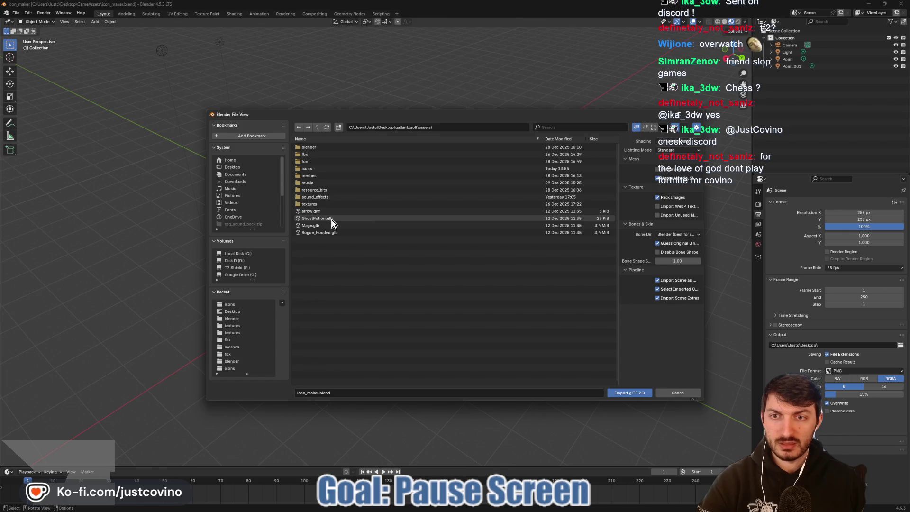
pyautogui.click(631, 392)
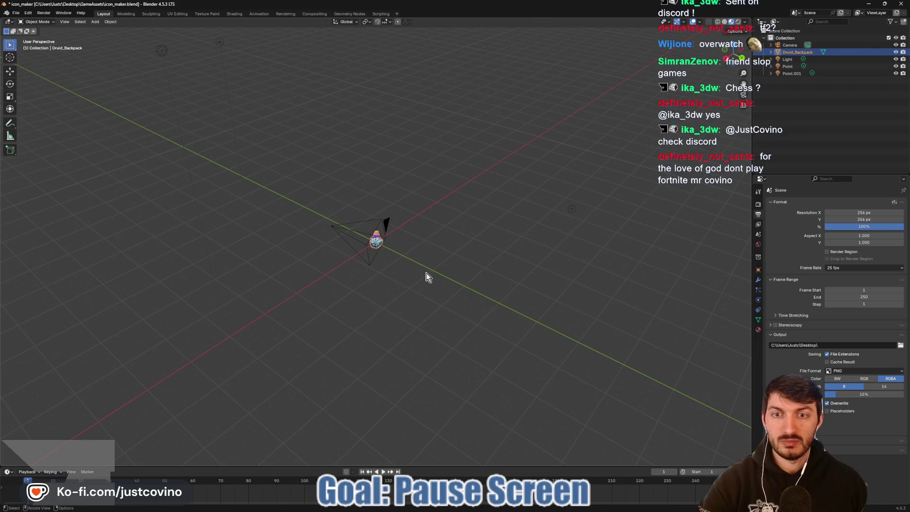
# - Switch to camera view and scale the potion up while lowering it along Z
pyautogui.moveTo(421, 263)
pyautogui.mouseDown()
pyautogui.moveTo(508, 282)
pyautogui.moveTo(491, 299)
pyautogui.mouseUp()
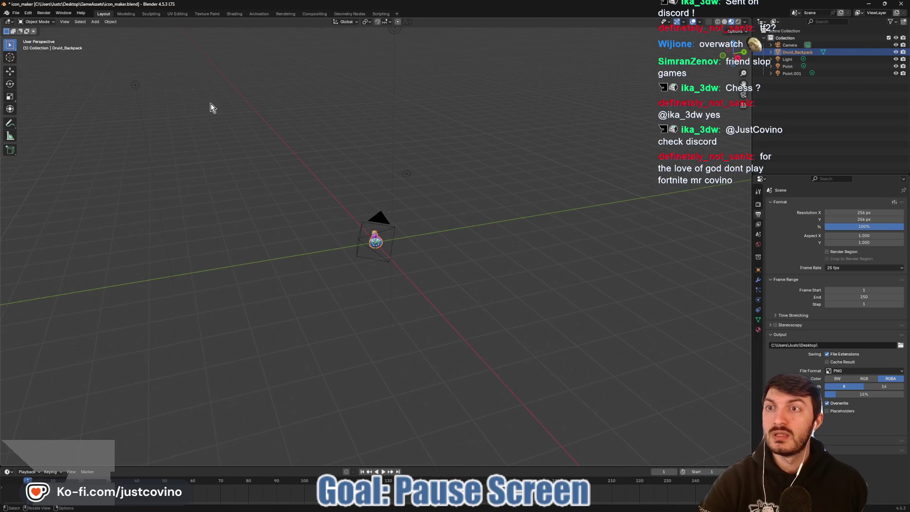
pyautogui.press('KP_0')
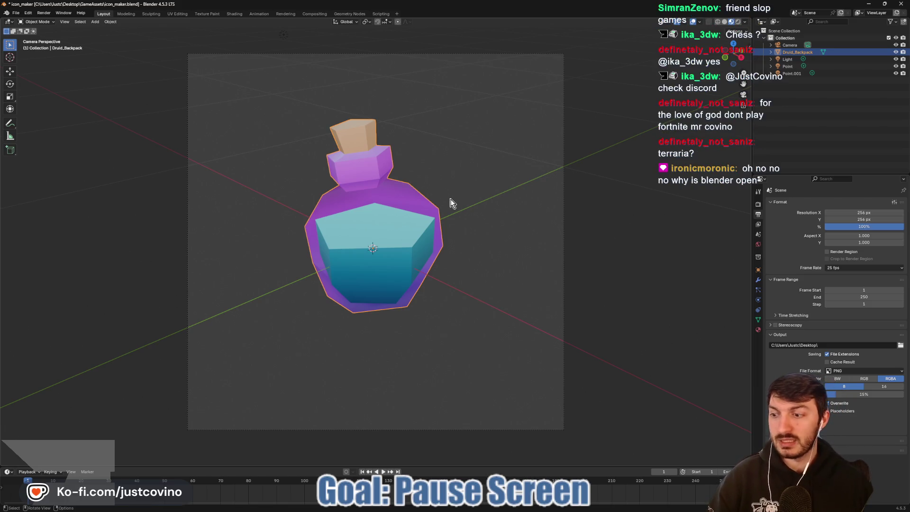
pyautogui.press('s')
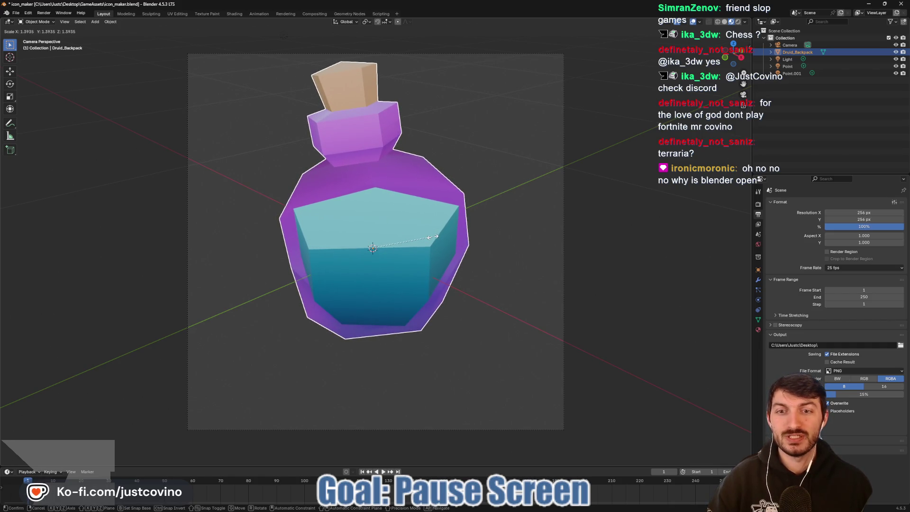
pyautogui.click(432, 236)
pyautogui.press('g')
pyautogui.click(416, 240)
pyautogui.press('s')
pyautogui.click(430, 243)
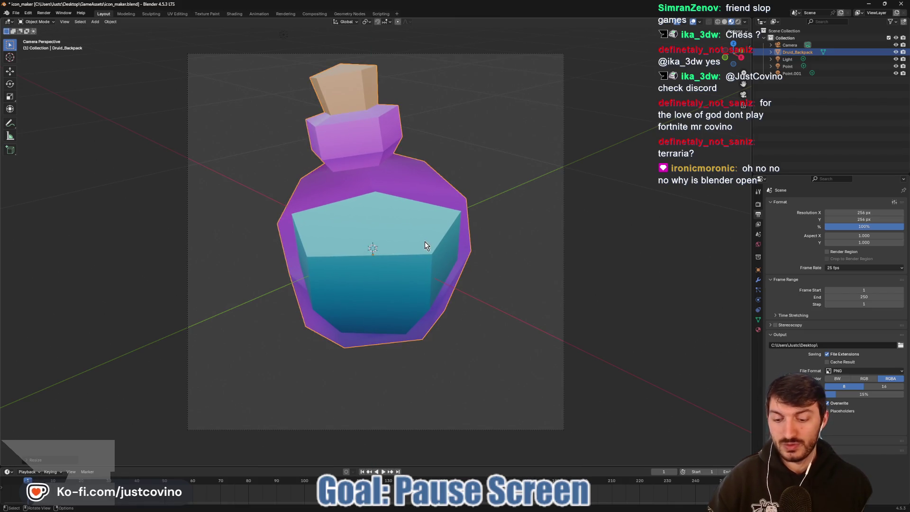
pyautogui.press('g')
pyautogui.press('z')
pyautogui.click(425, 249)
# - Keep enlarging and lowering the potion until it fills the frame, then render it
pyautogui.press('s')
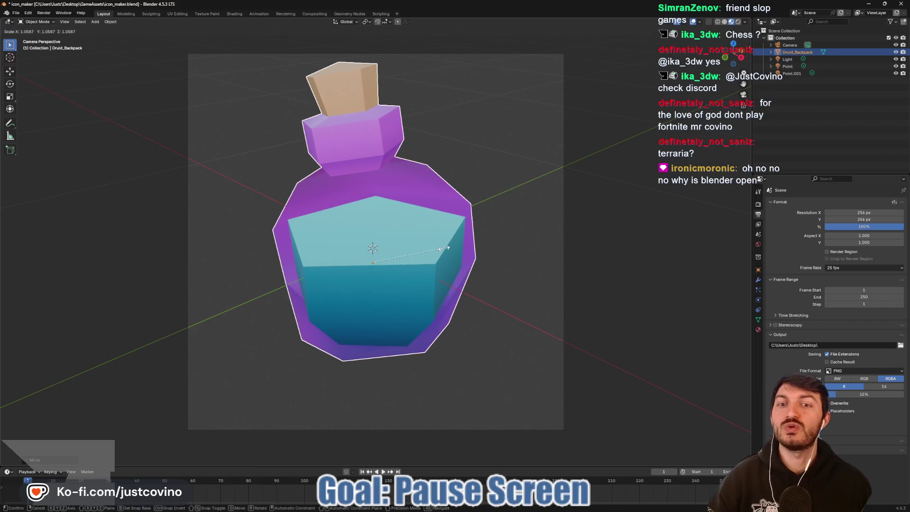
pyautogui.click(446, 248)
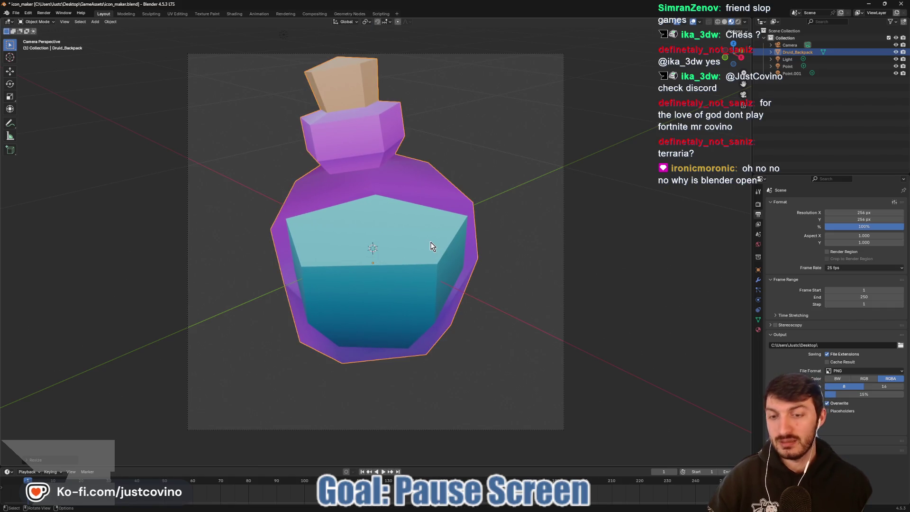
pyautogui.press('g')
pyautogui.press('z')
pyautogui.click(429, 267)
pyautogui.press('s')
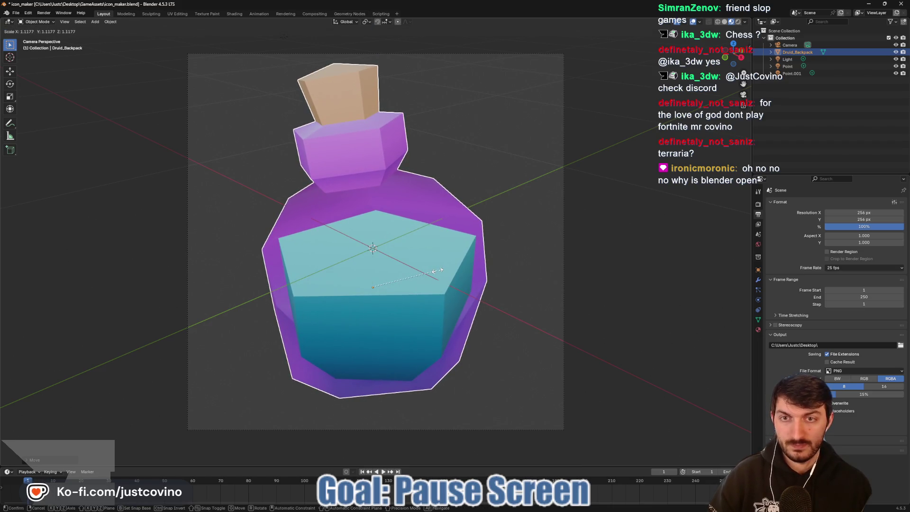
pyautogui.click(441, 269)
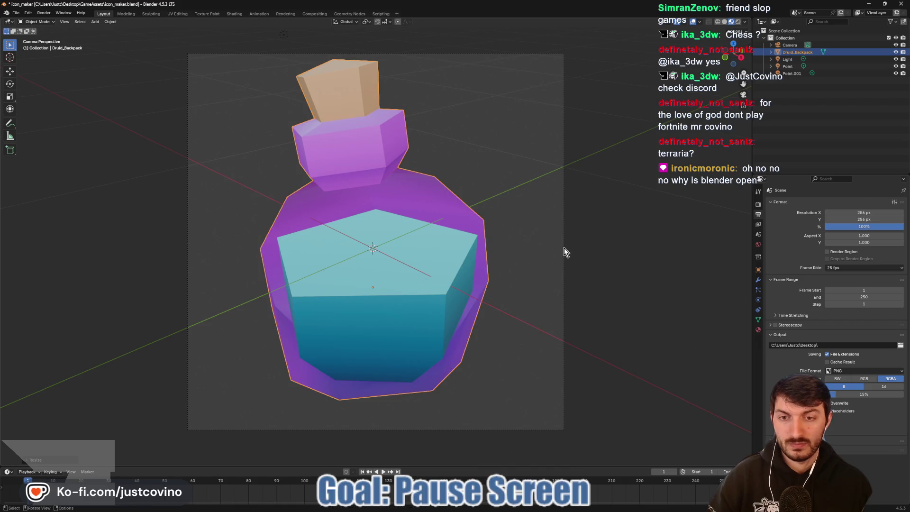
pyautogui.press('g')
pyautogui.press('z')
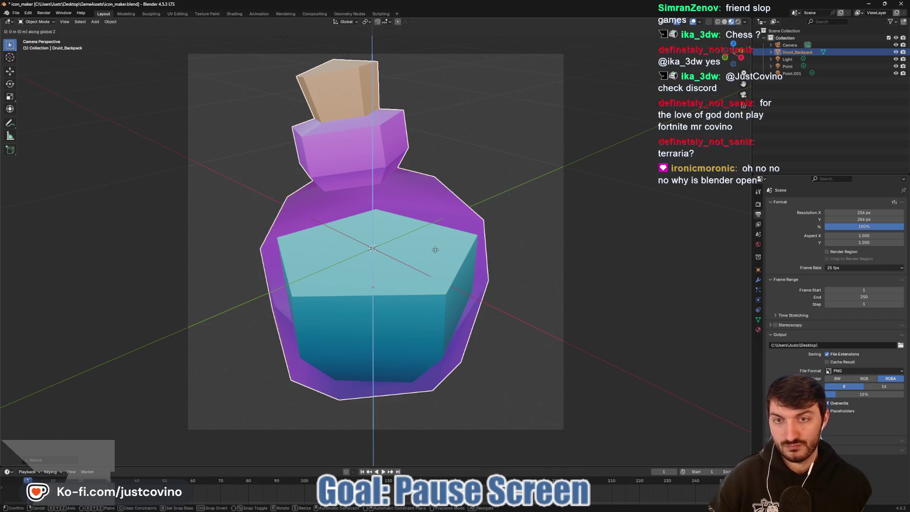
pyautogui.click(439, 259)
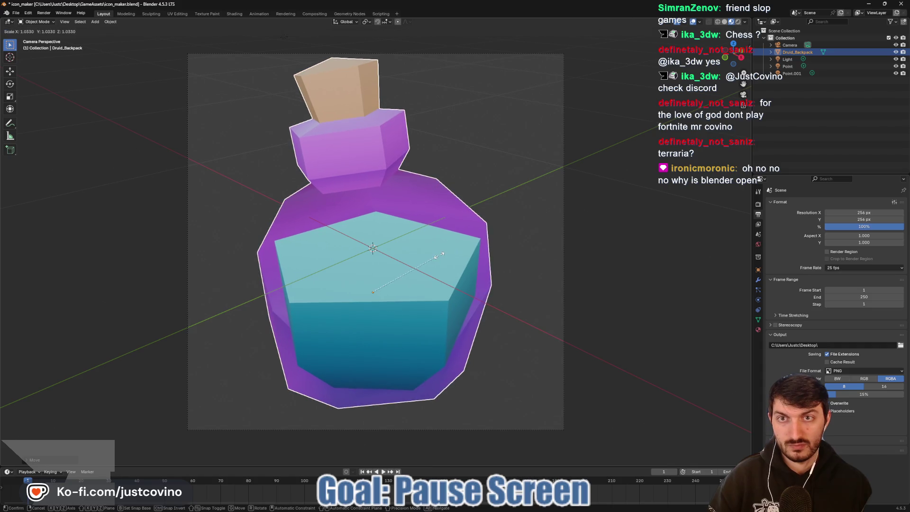
pyautogui.press('g')
pyautogui.press('z')
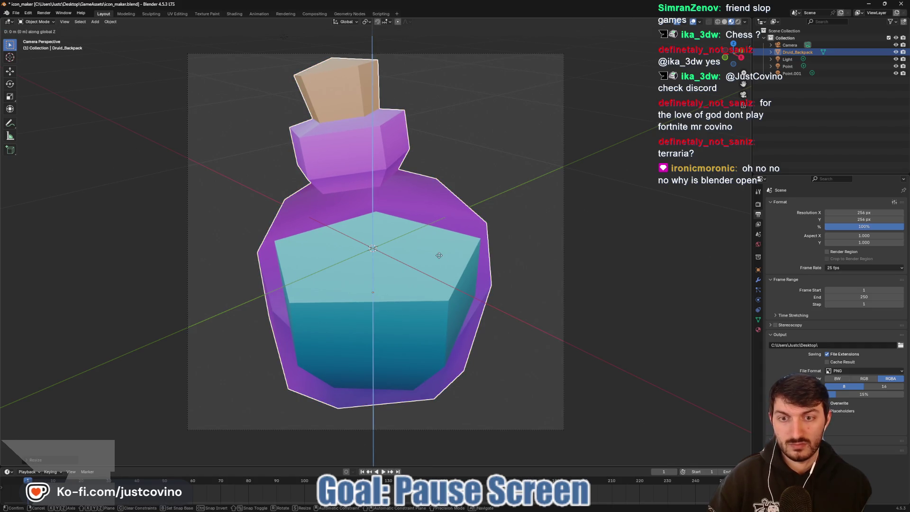
pyautogui.click(441, 265)
pyautogui.press('s')
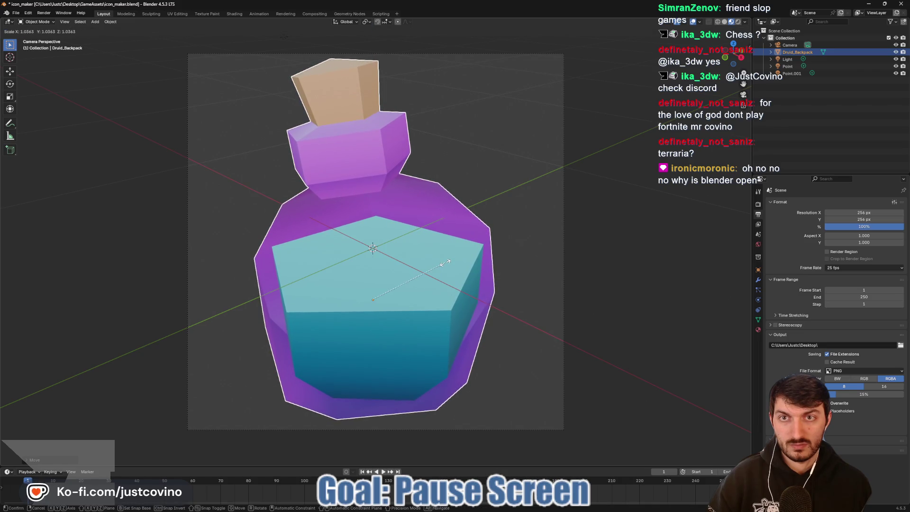
pyautogui.click(444, 263)
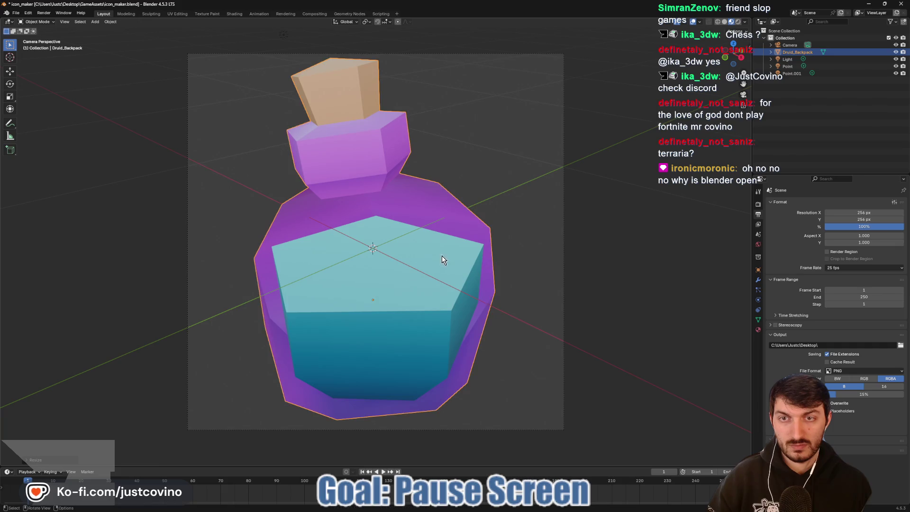
pyautogui.click(44, 12)
pyautogui.click(59, 22)
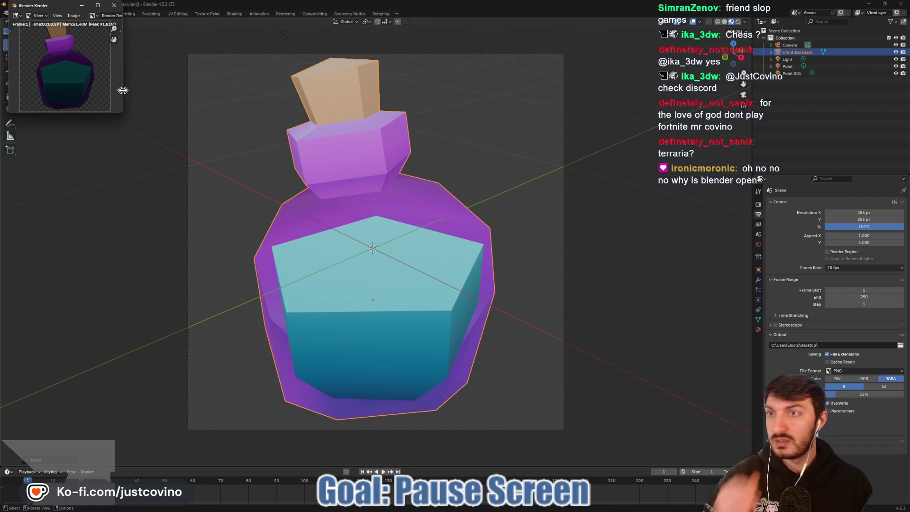
# - Save the render over ghost_potion_icon.png in gallant_golf\assets\icons and close the render window
pyautogui.moveTo(61, 6); pyautogui.dragTo(429, 131)
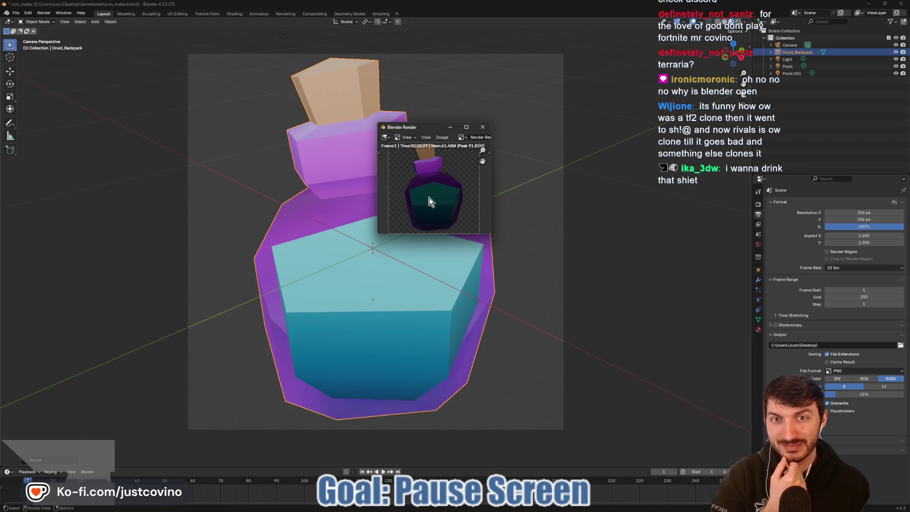
pyautogui.click(441, 137)
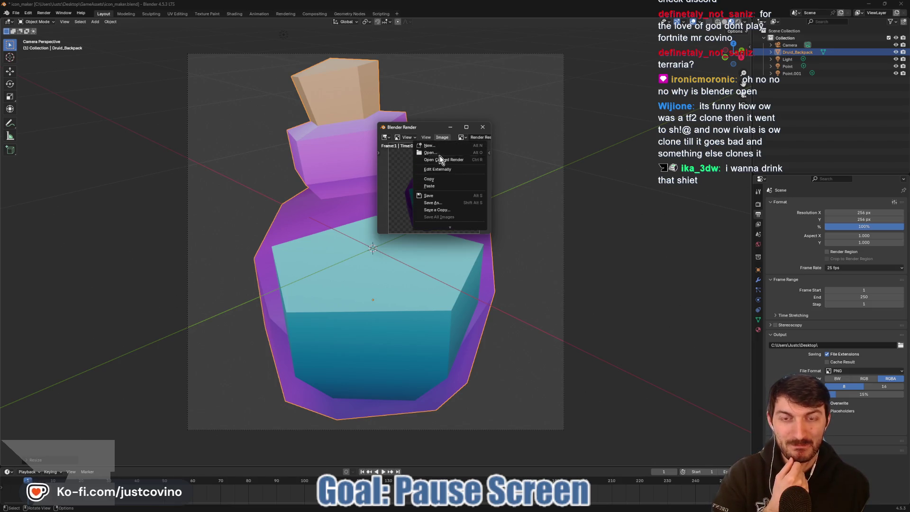
pyautogui.click(442, 204)
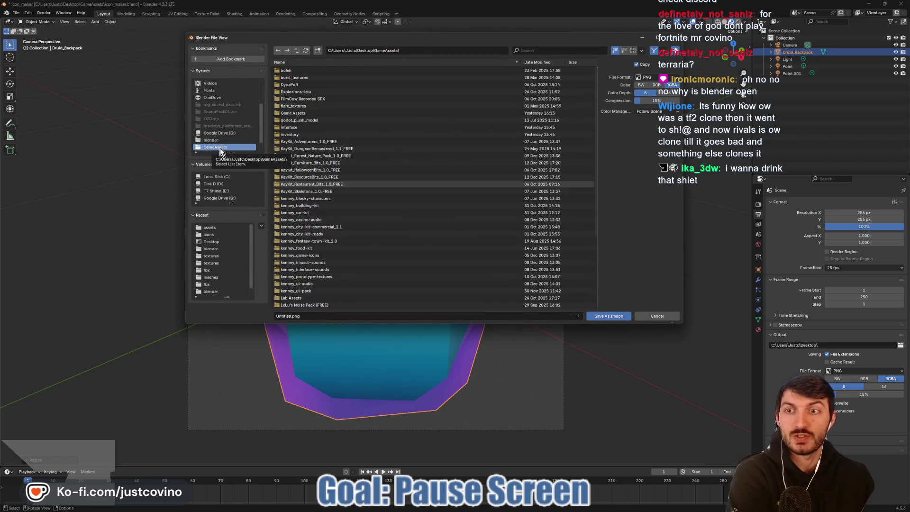
pyautogui.click(224, 242)
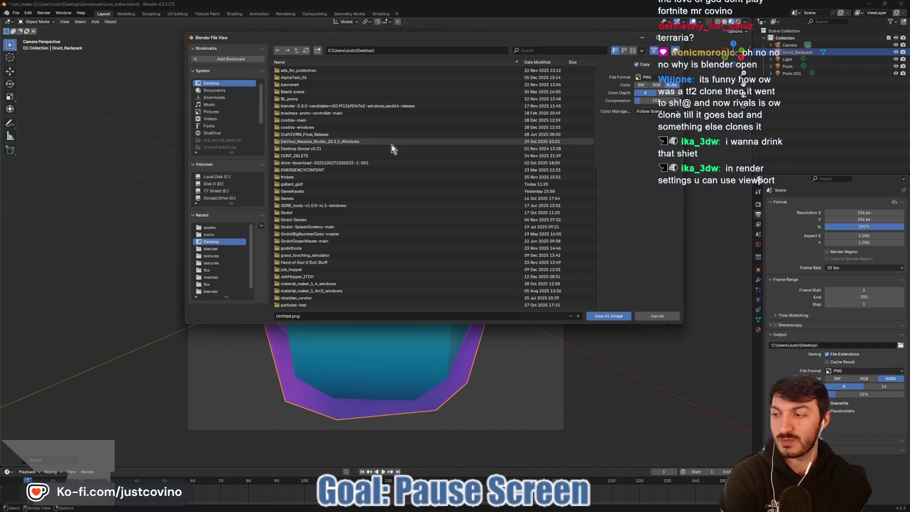
pyautogui.doubleClick(305, 184)
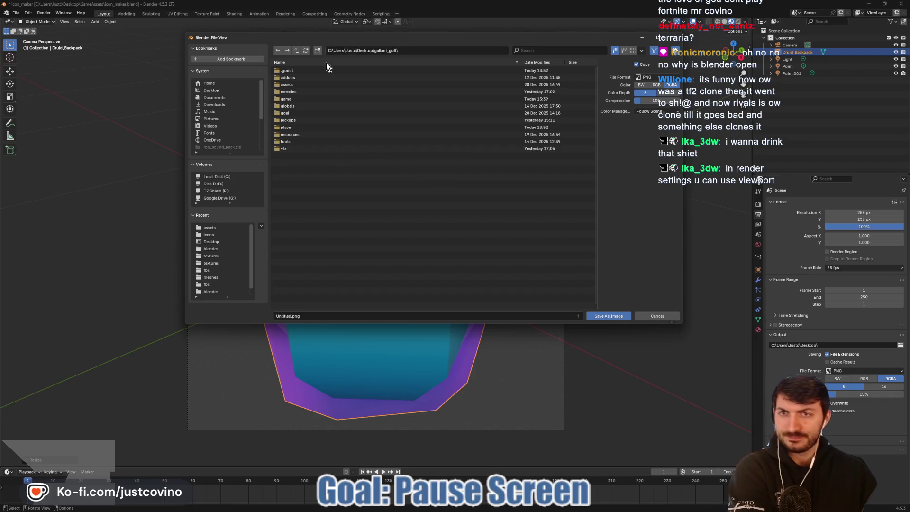
pyautogui.click(307, 86)
pyautogui.doubleClick(307, 86)
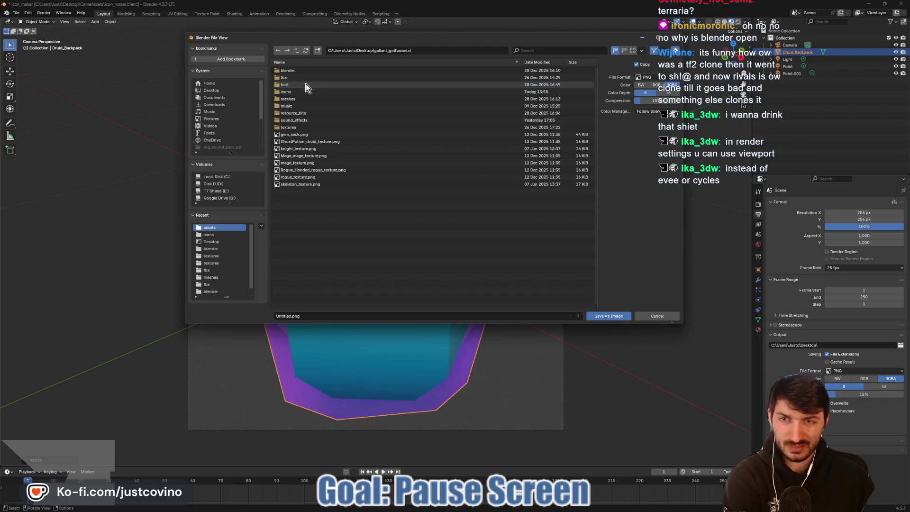
pyautogui.doubleClick(294, 99)
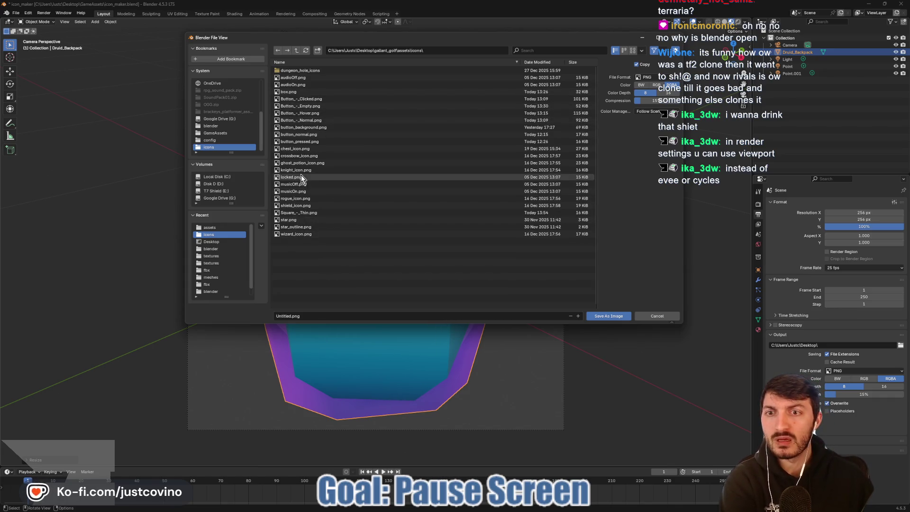
pyautogui.click(293, 163)
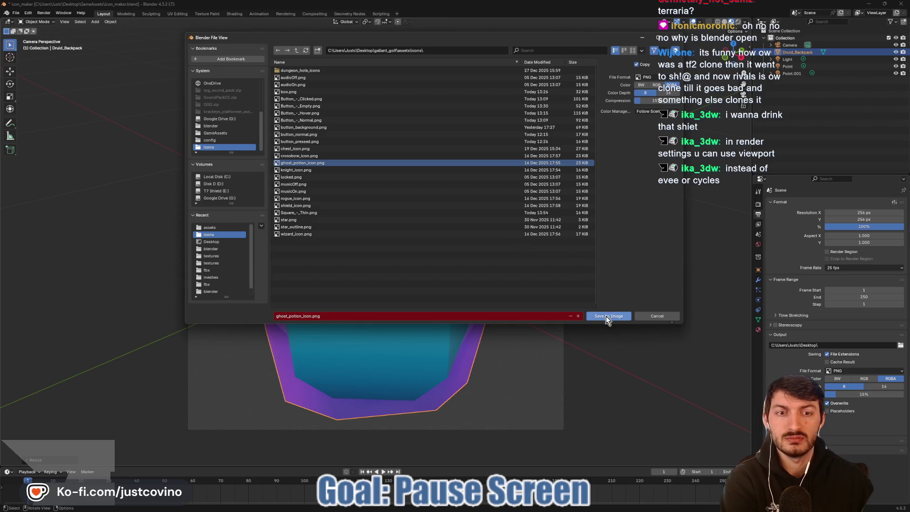
pyautogui.click(606, 316)
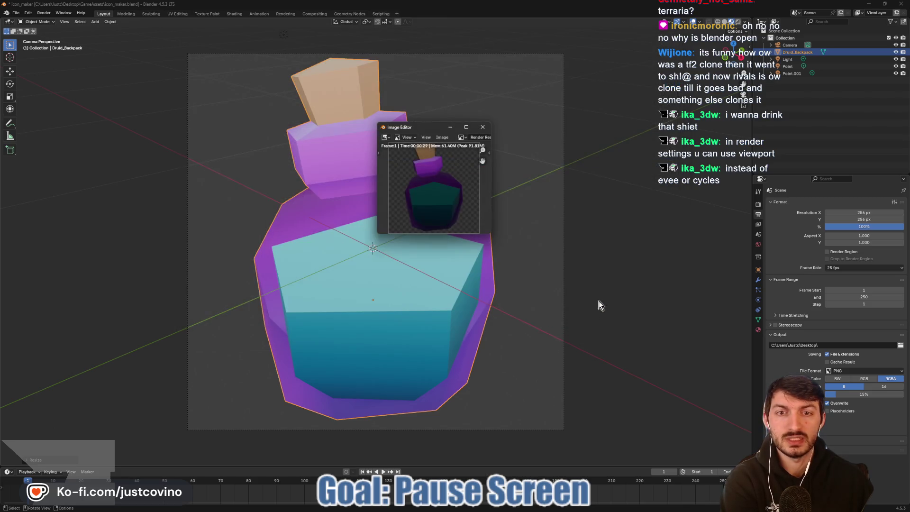
pyautogui.click(484, 128)
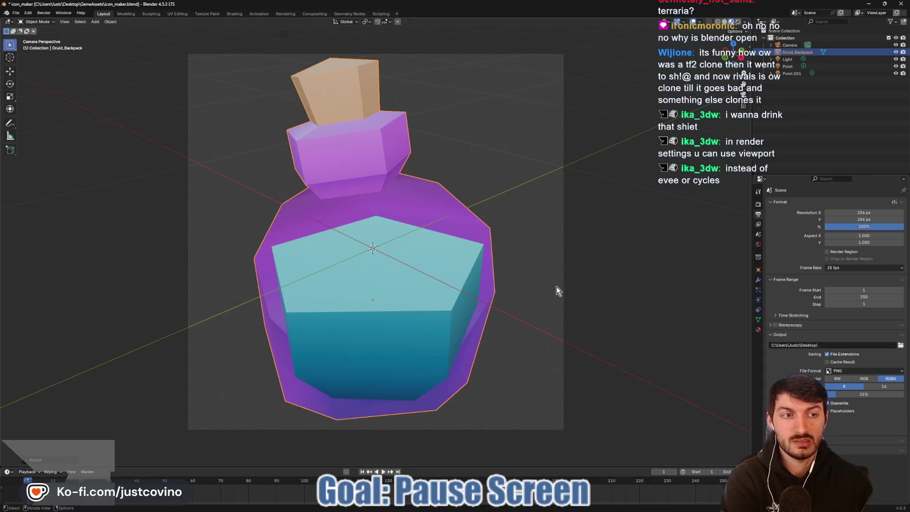
# - Leave Blender's camera view and switch back to the Godot editor
pyautogui.press('KP_0')
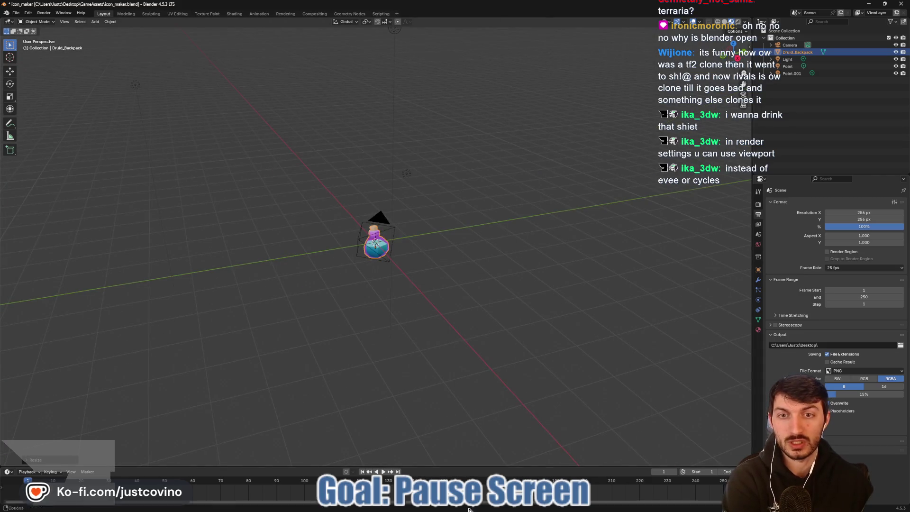
pyautogui.click(522, 508)
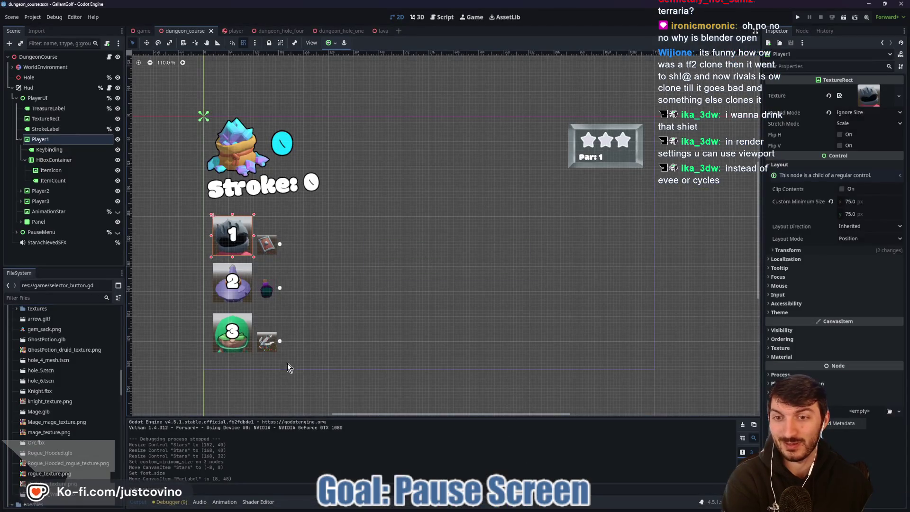
# - Zoom the HUD canvas to check the new potion icon, then bring Blender forward
pyautogui.scroll(8, 268, 301)
pyautogui.scroll(-5, 274, 307)
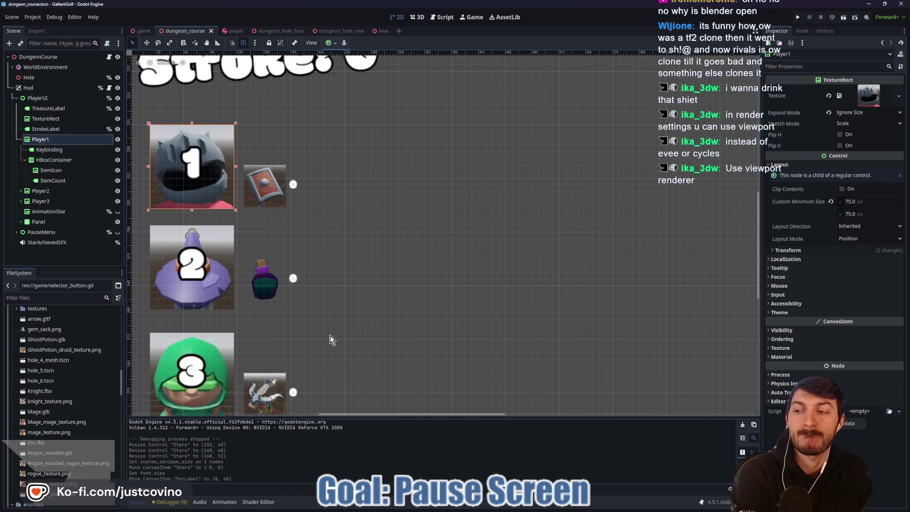
pyautogui.moveTo(587, 506)
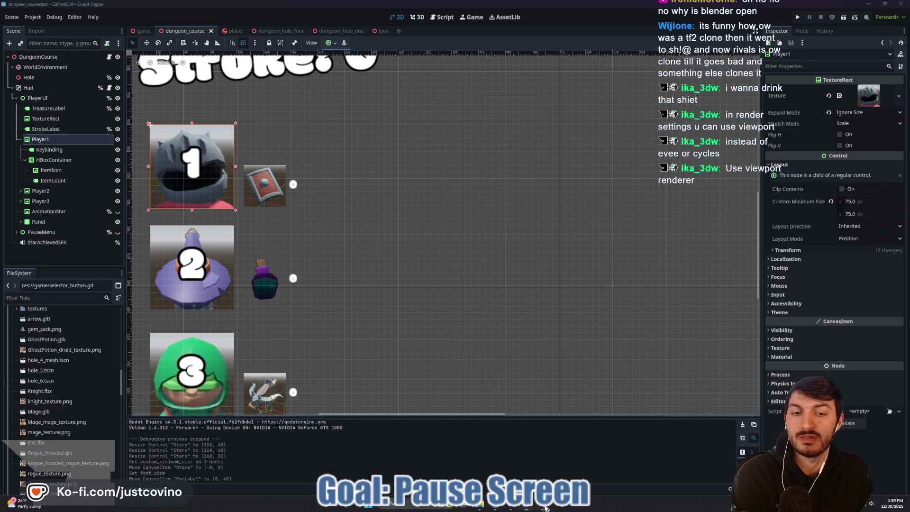
pyautogui.click(543, 506)
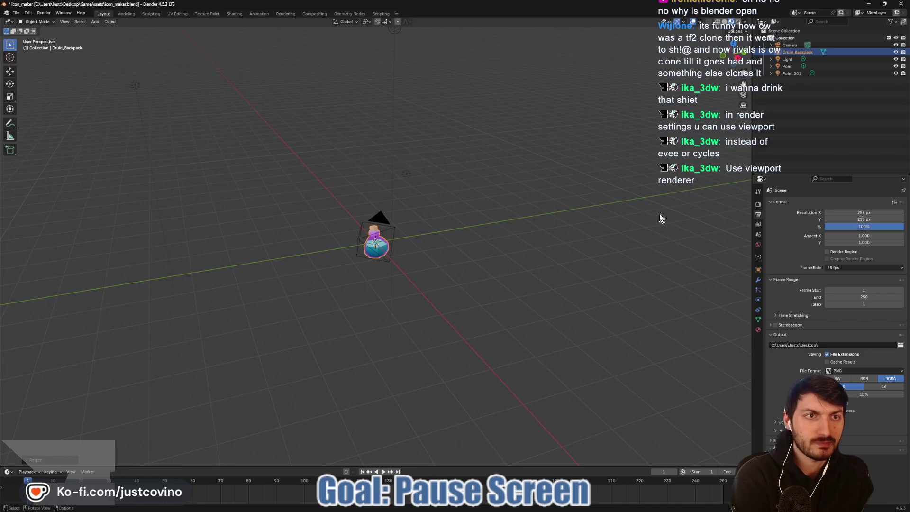
# - Select the Camera and change the Render Engine from EEVEE to Workbench
pyautogui.click(789, 45)
pyautogui.click(757, 204)
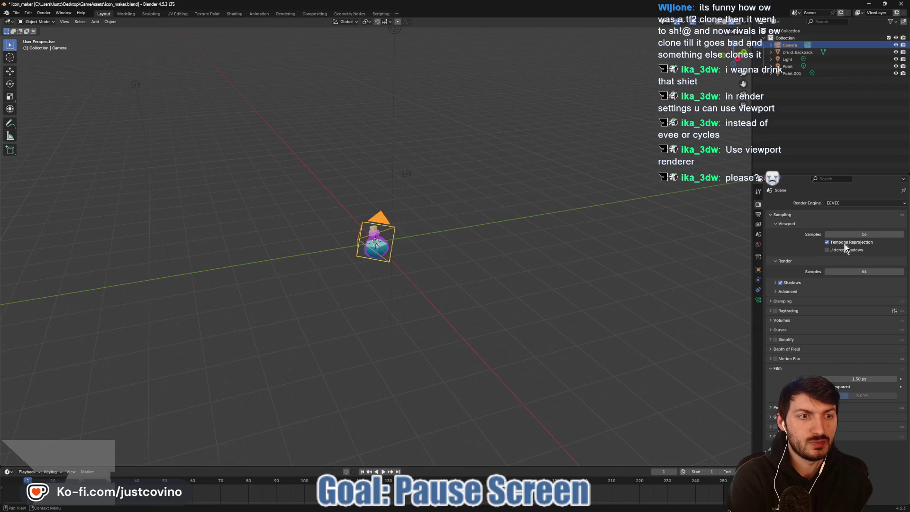
pyautogui.click(842, 203)
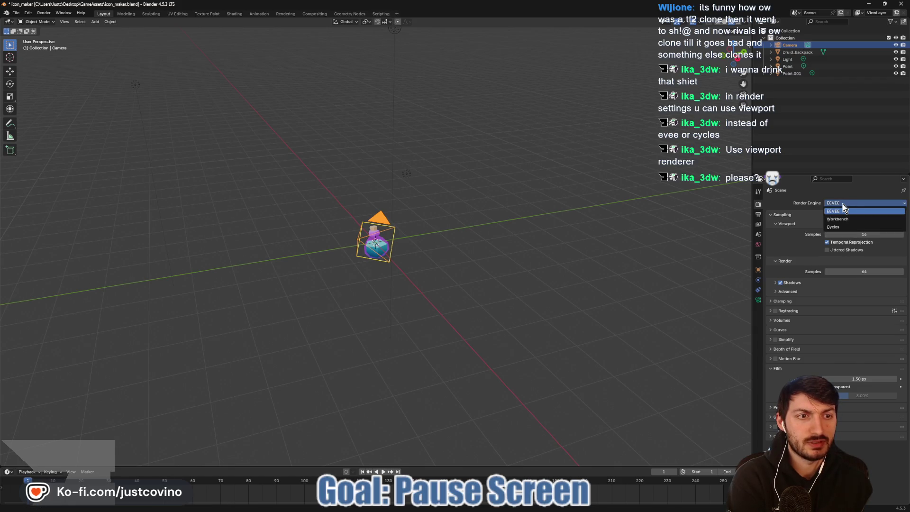
pyautogui.click(843, 204)
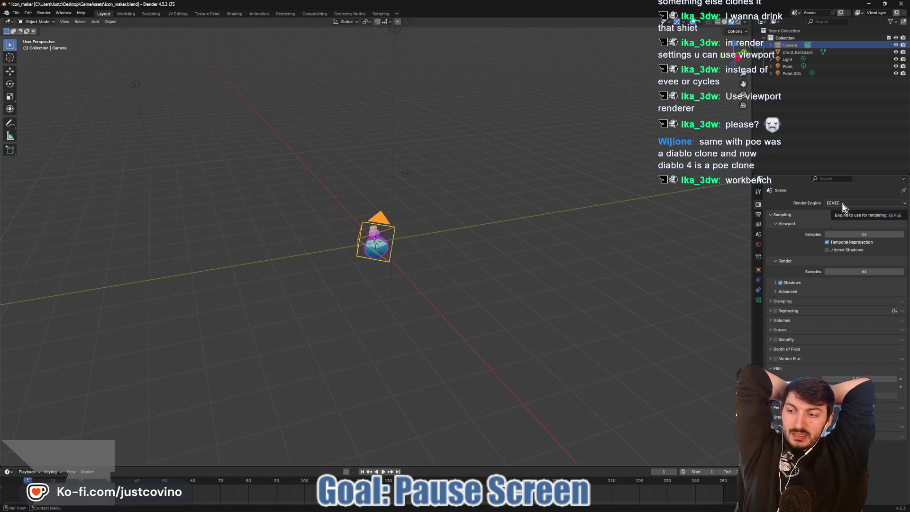
pyautogui.click(842, 204)
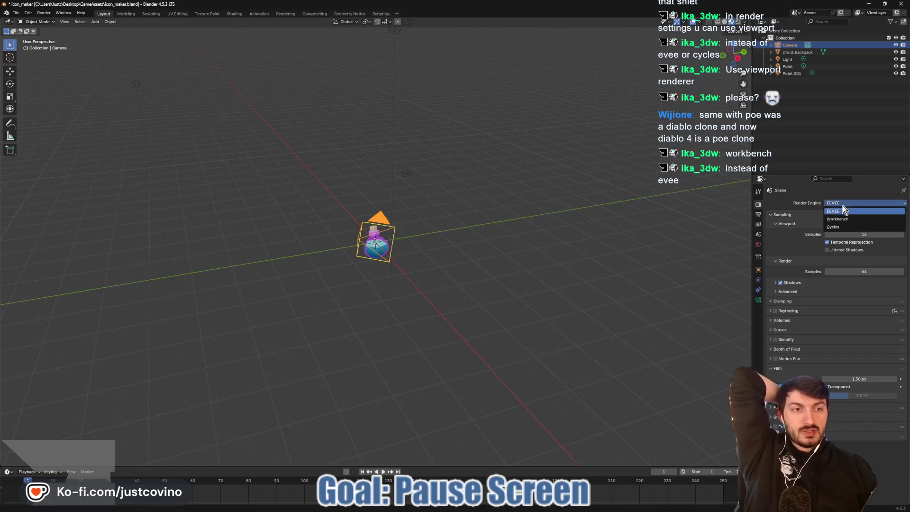
pyautogui.click(838, 218)
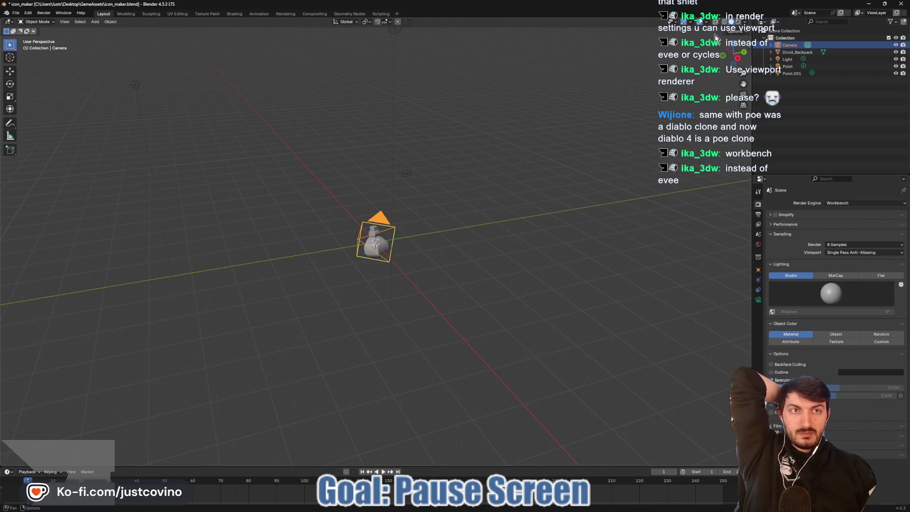
pyautogui.scroll(3, 417, 262)
pyautogui.moveTo(553, 270)
pyautogui.mouseDown()
pyautogui.moveTo(523, 275)
pyautogui.moveTo(541, 275)
pyautogui.mouseUp()
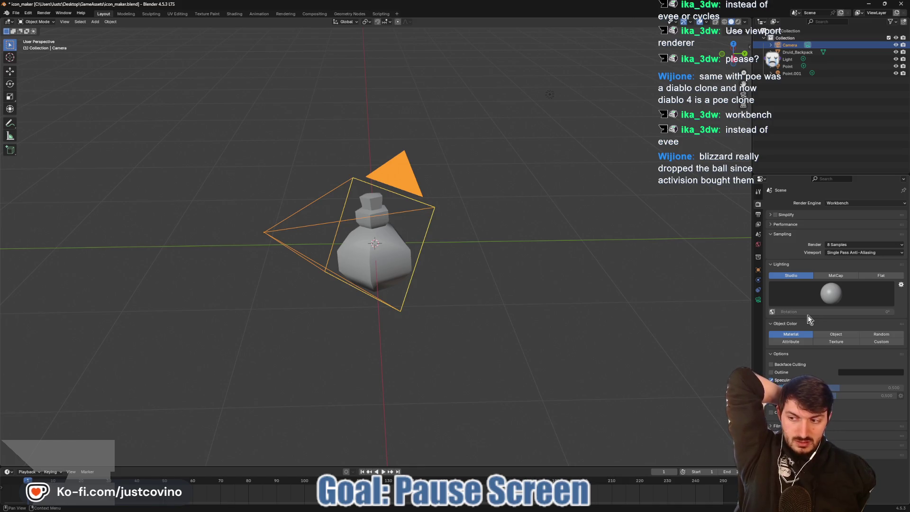
# - Set Workbench Object Color to Texture and enable Backface Culling
pyautogui.click(836, 343)
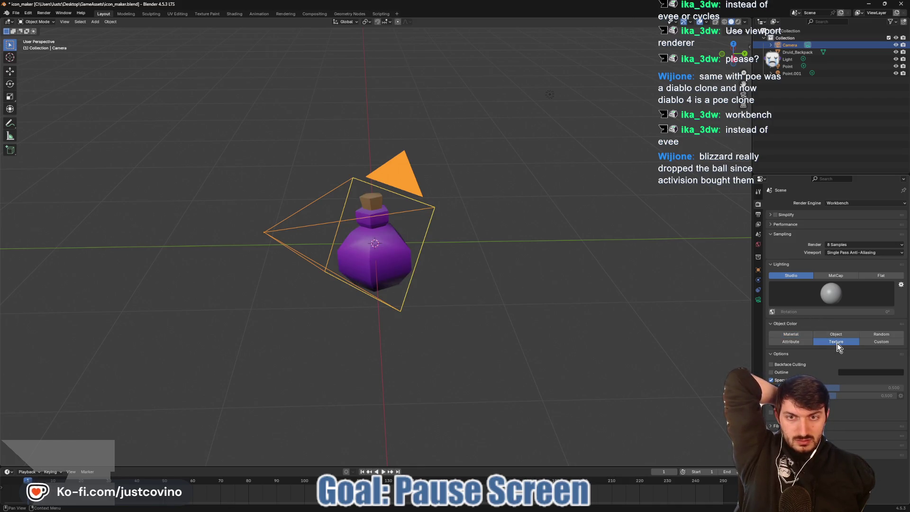
pyautogui.click(829, 336)
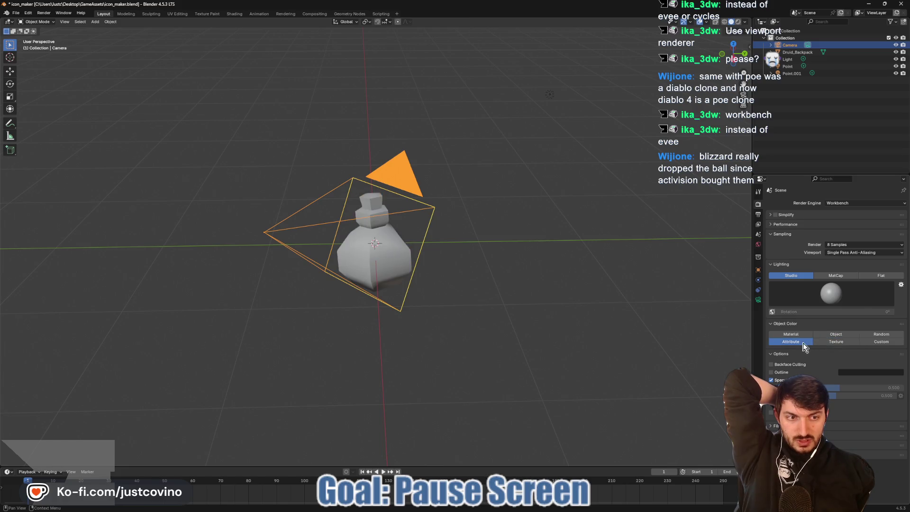
pyautogui.click(874, 336)
pyautogui.click(871, 342)
pyautogui.click(809, 334)
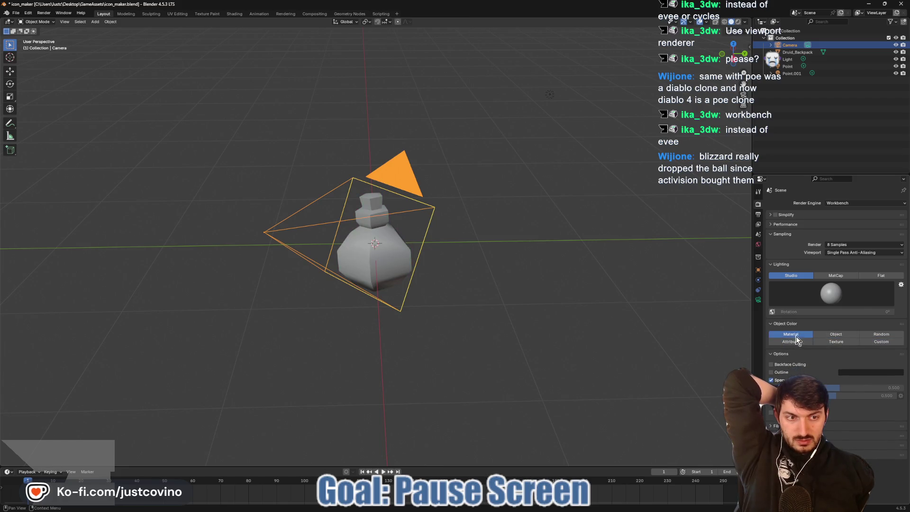
pyautogui.click(771, 365)
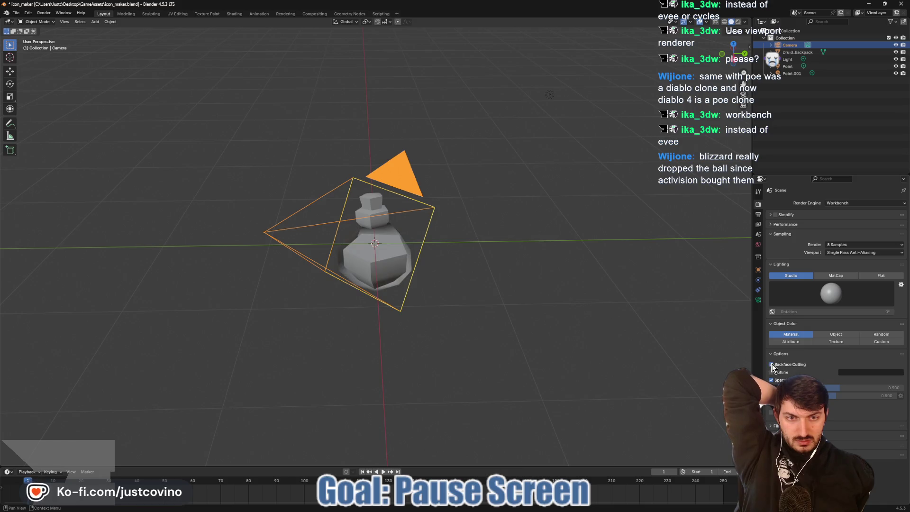
pyautogui.click(835, 342)
pyautogui.moveTo(541, 337)
pyautogui.mouseDown()
pyautogui.moveTo(612, 314)
pyautogui.moveTo(622, 292)
pyautogui.moveTo(575, 328)
pyautogui.moveTo(565, 317)
pyautogui.mouseUp()
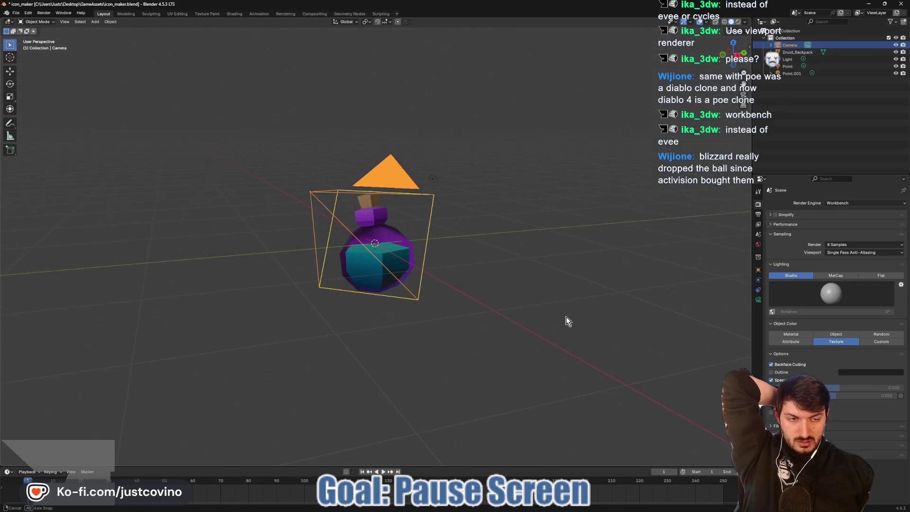
# - Turn on the Outline and check the potion's framing through the camera
pyautogui.click(771, 372)
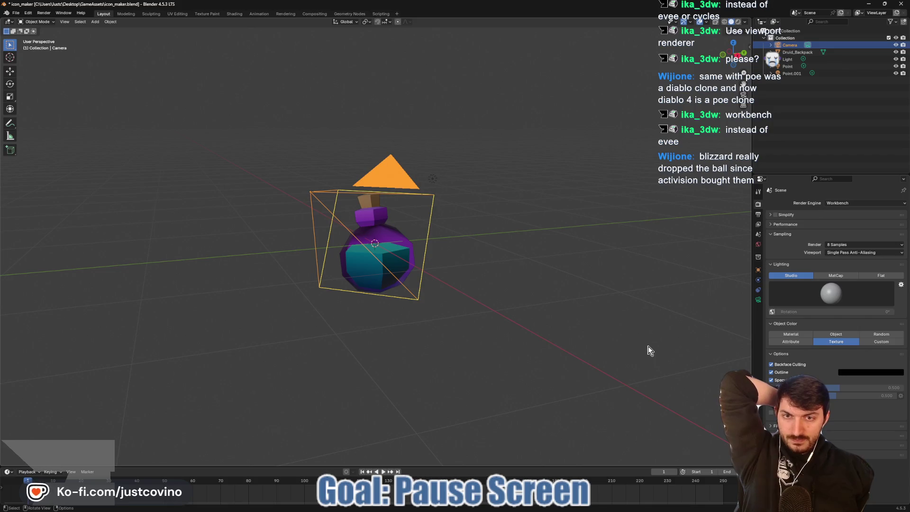
pyautogui.press('KP_0')
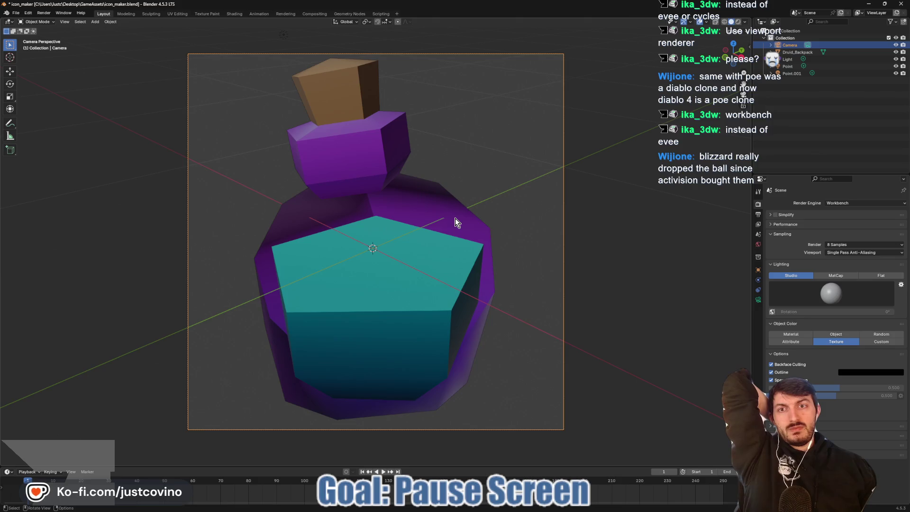
pyautogui.press('KP_0')
pyautogui.press('KP_0')
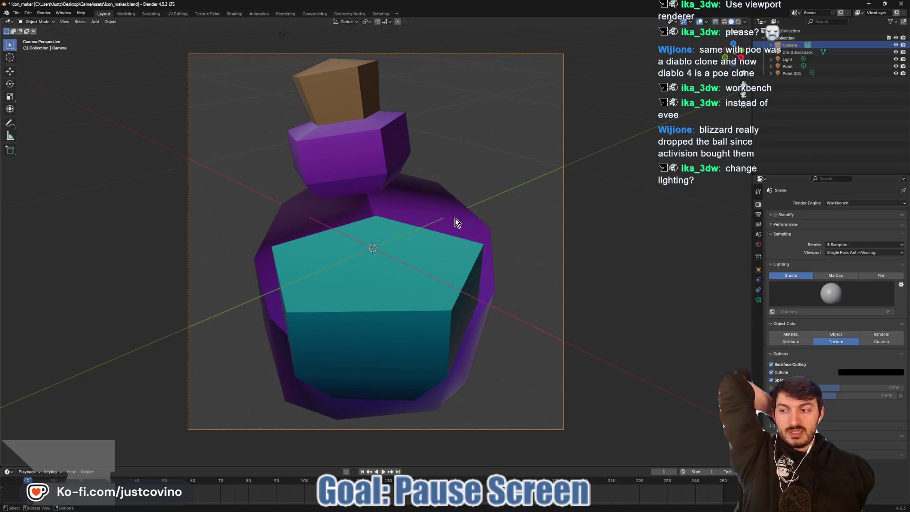
pyautogui.press('KP_0')
pyautogui.press('KP_0')
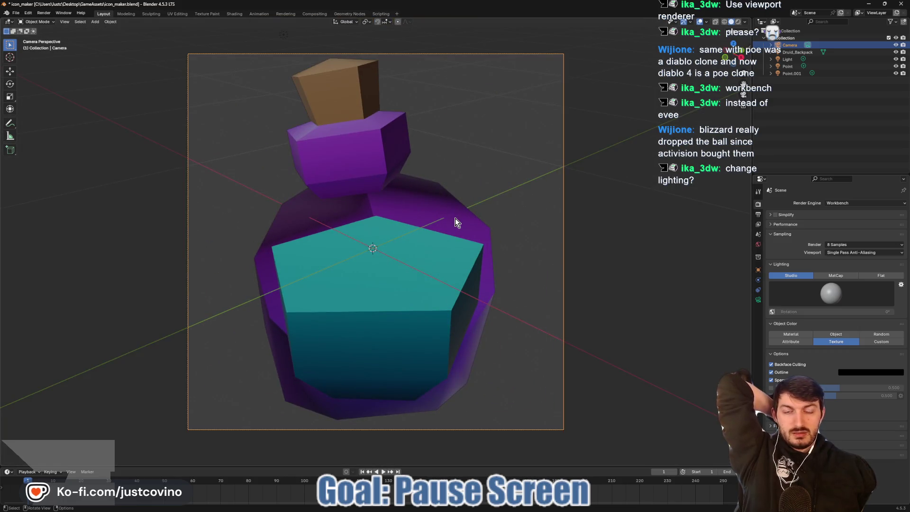
pyautogui.press('KP_0')
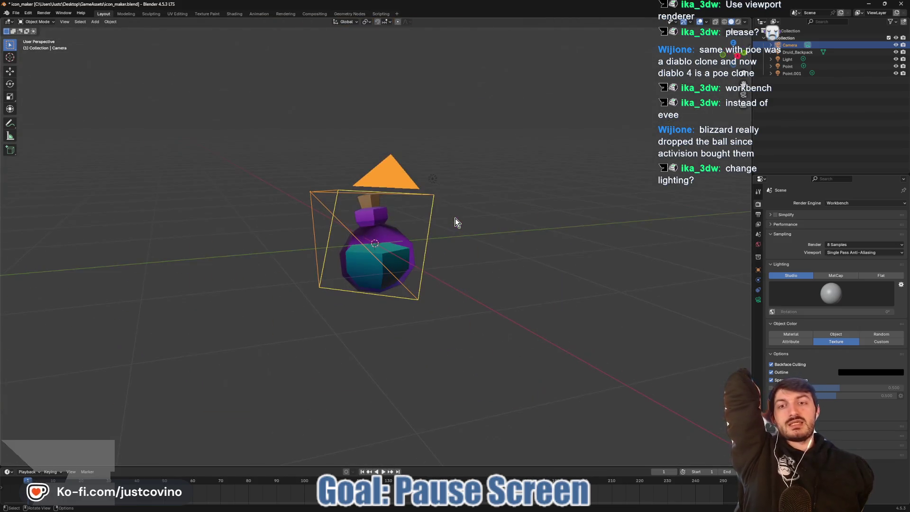
# - Render the potion and save the render over ghost_potion_icon.png, then return to Godot
pyautogui.click(44, 13)
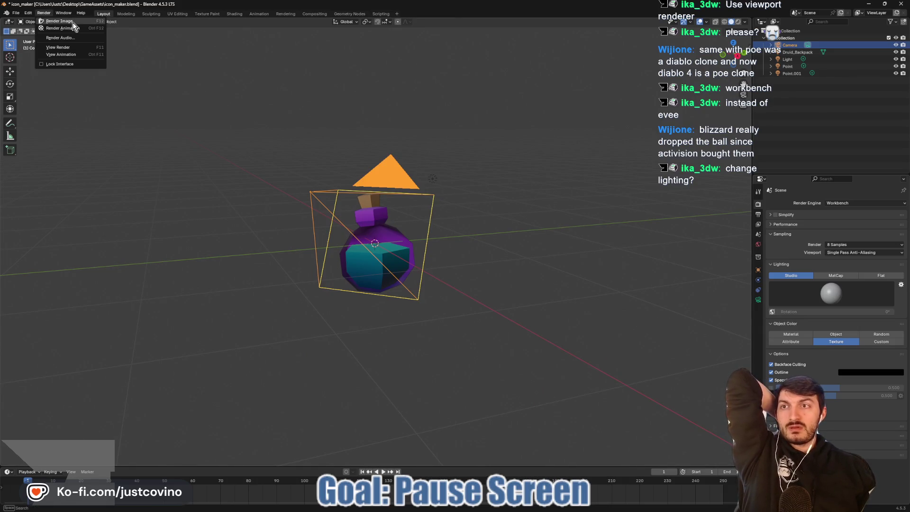
pyautogui.click(54, 22)
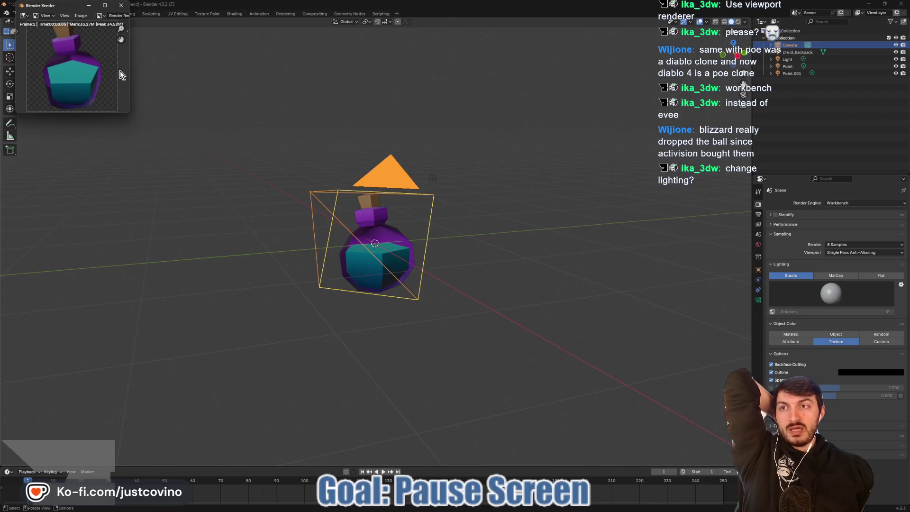
pyautogui.click(77, 16)
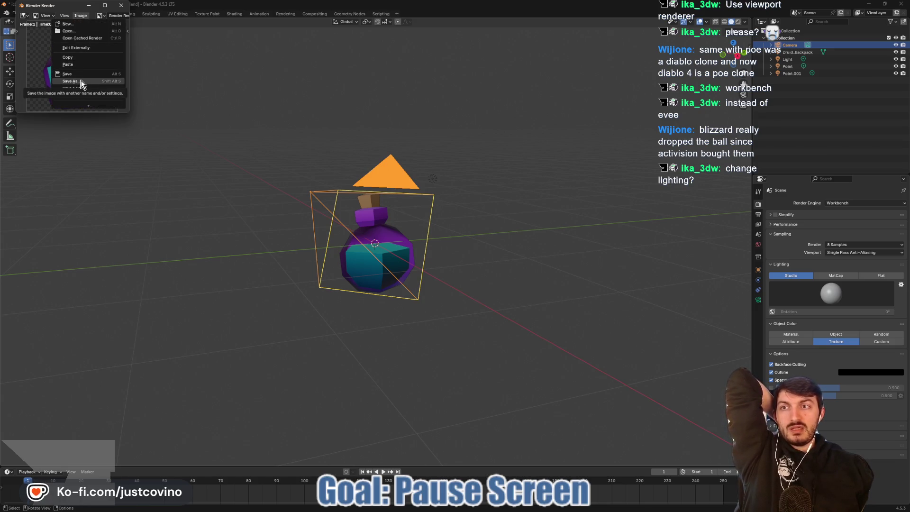
pyautogui.click(81, 82)
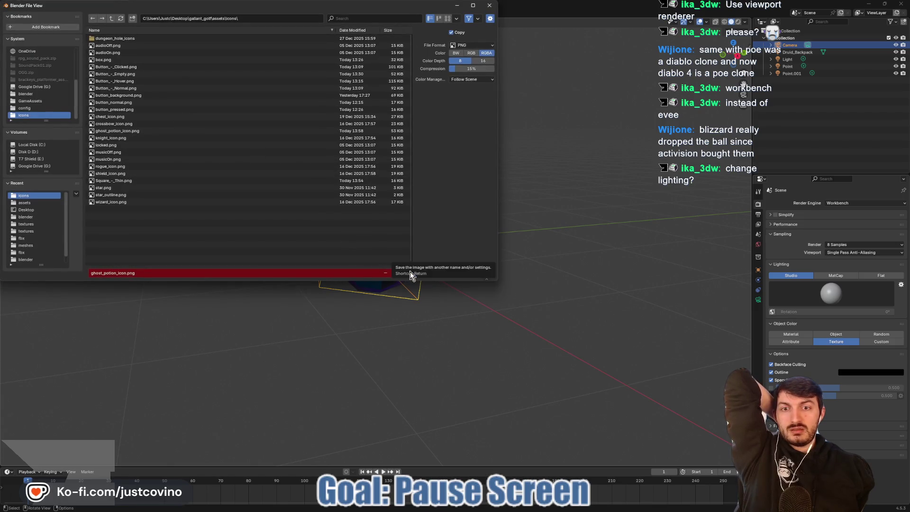
pyautogui.click(411, 272)
pyautogui.hotkey('alt', 'Tab')
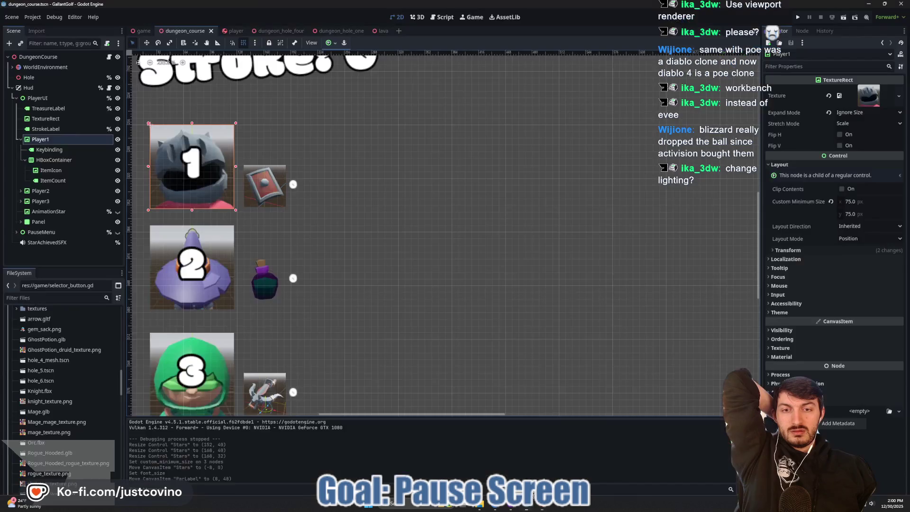
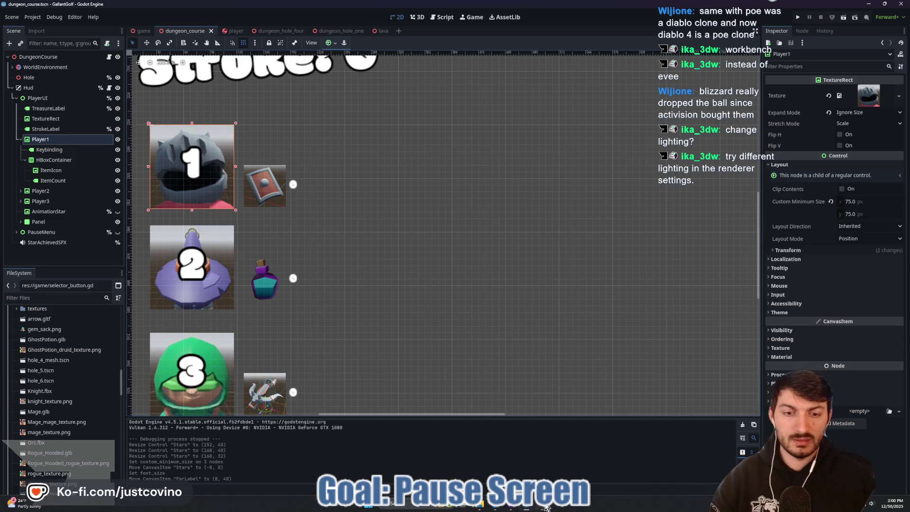
# - View the rendered potion icon, close it, and select the Druid_Backpack object
pyautogui.moveTo(540, 504)
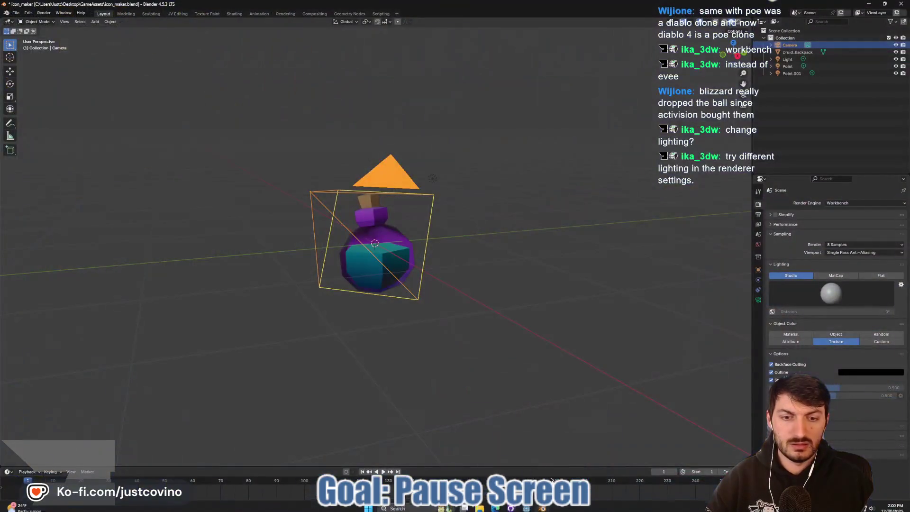
pyautogui.click(578, 472)
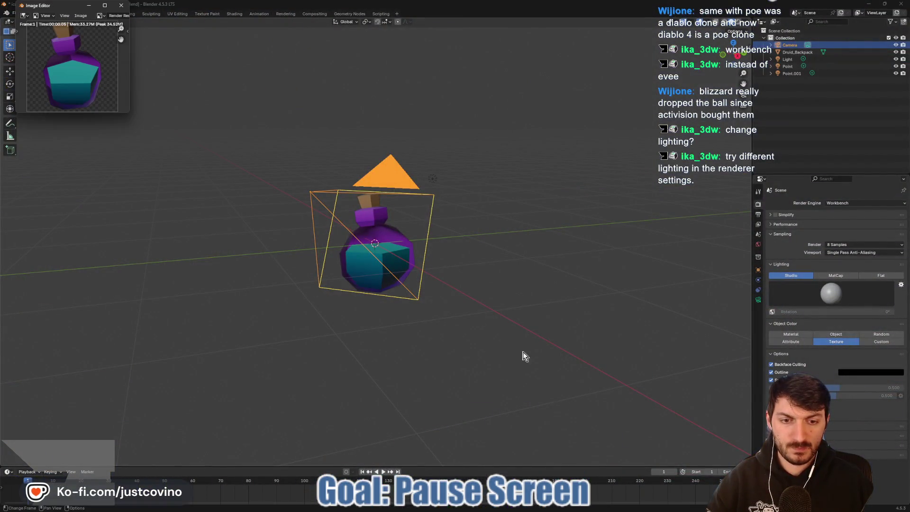
pyautogui.press('Escape')
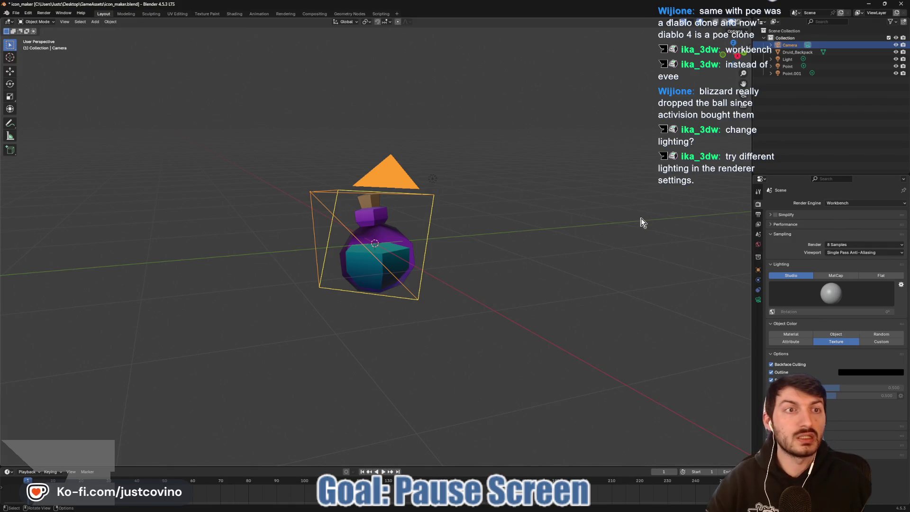
pyautogui.click(794, 53)
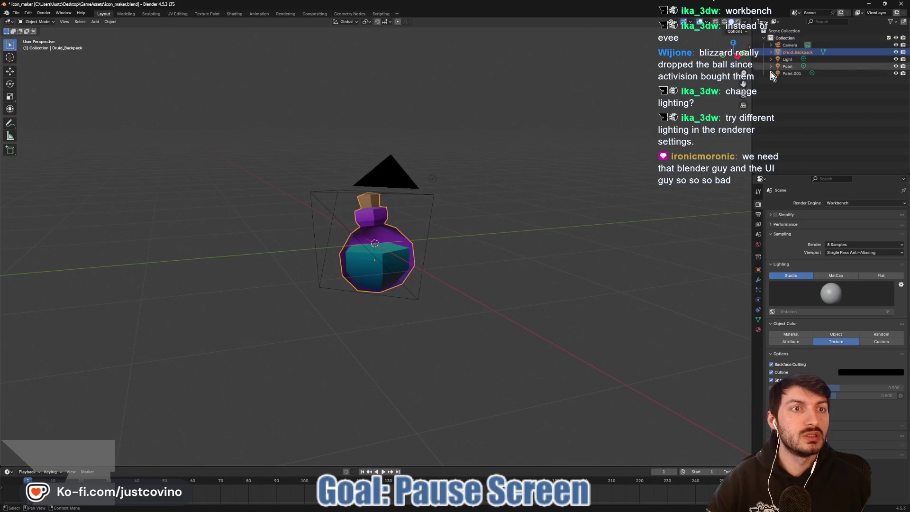
# - Delete the Druid_Backpack potion and import Mage.glb as a glTF model
pyautogui.press('x')
pyautogui.click(413, 251)
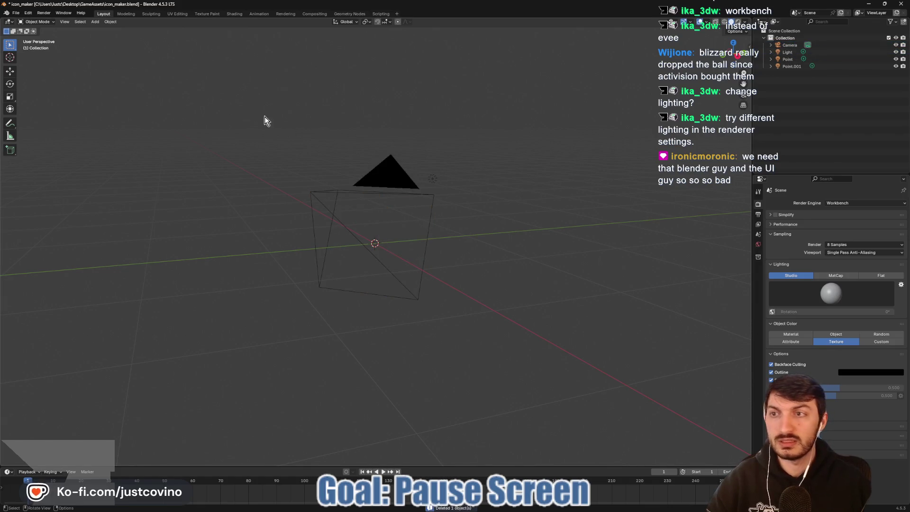
pyautogui.click(16, 13)
pyautogui.moveTo(38, 116)
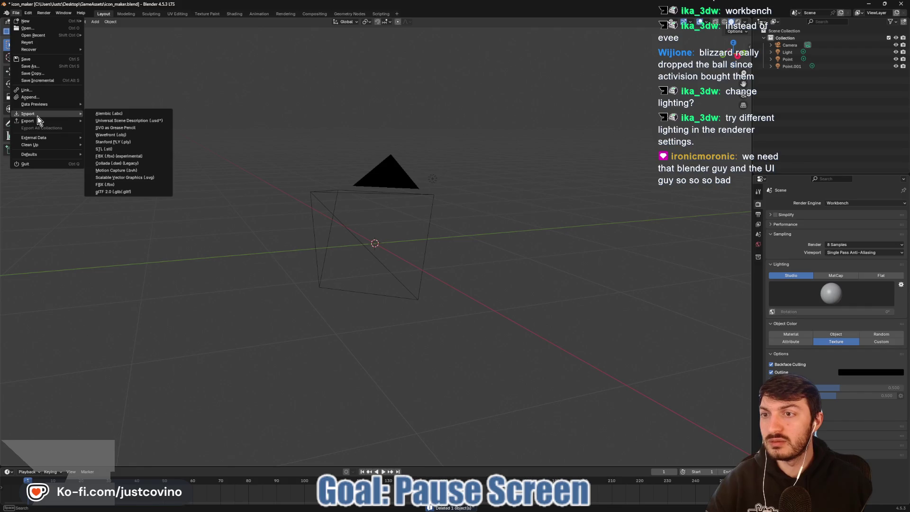
pyautogui.click(131, 194)
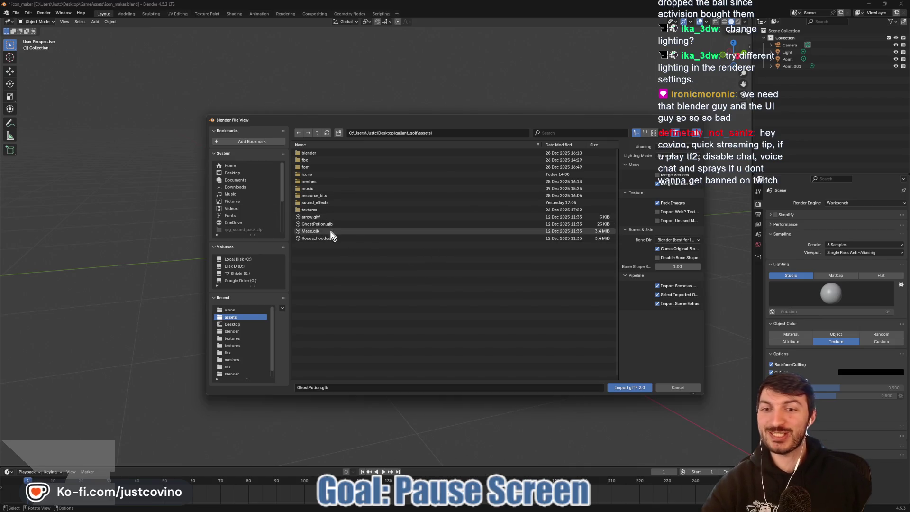
pyautogui.click(354, 231)
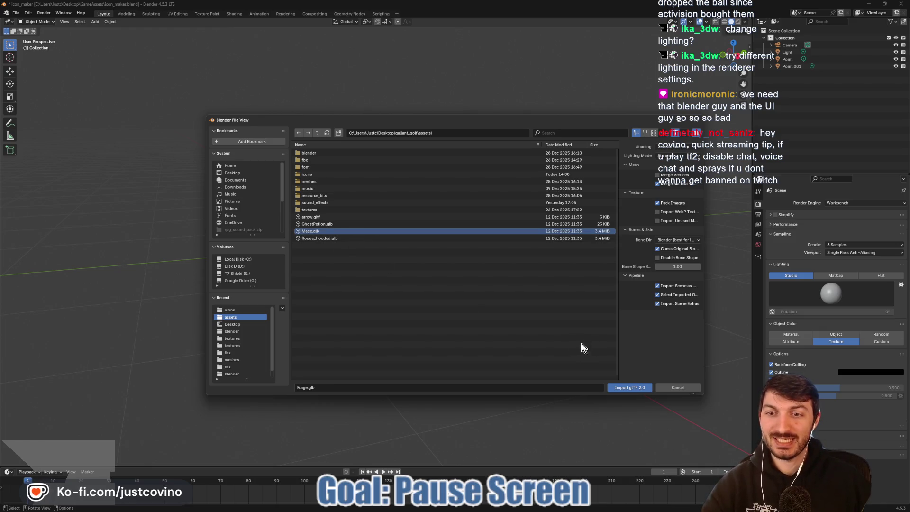
pyautogui.click(638, 387)
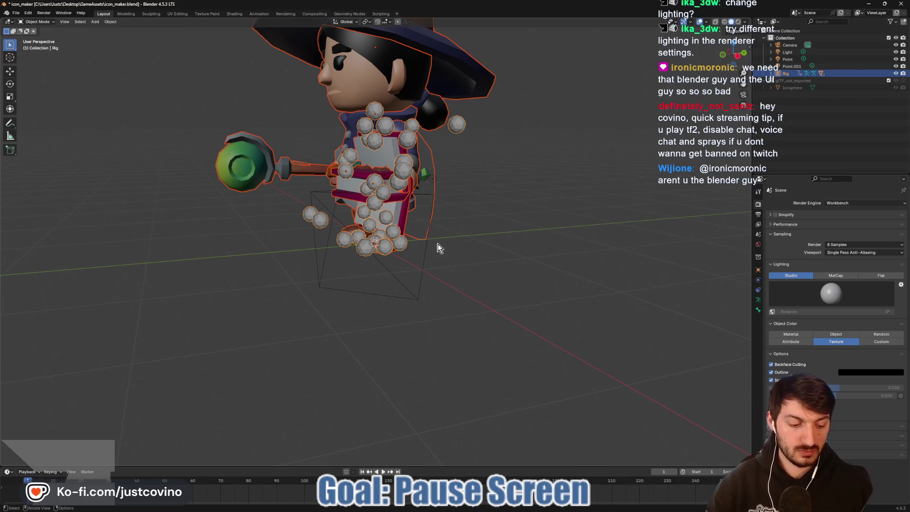
# - Through the scene camera, lower, shrink, then raise the Mage rig vertically
pyautogui.press('KP_0')
pyautogui.press('g')
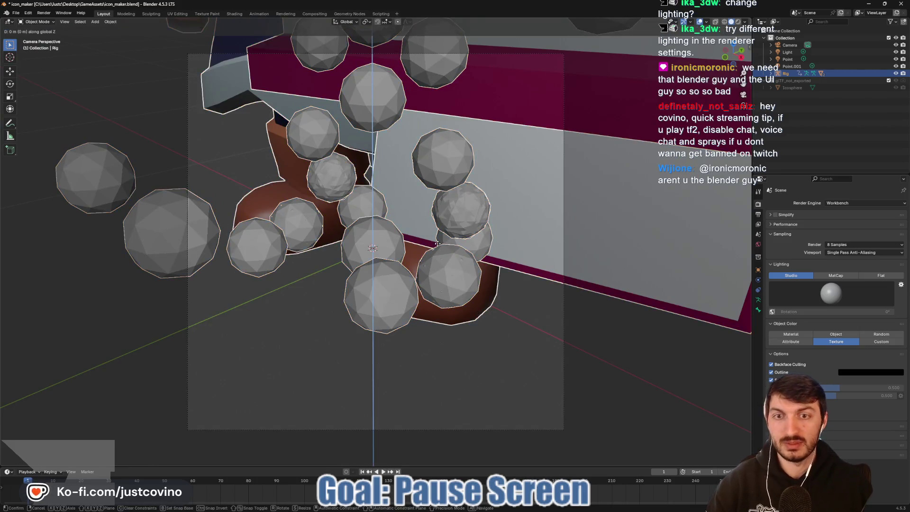
pyautogui.press('z')
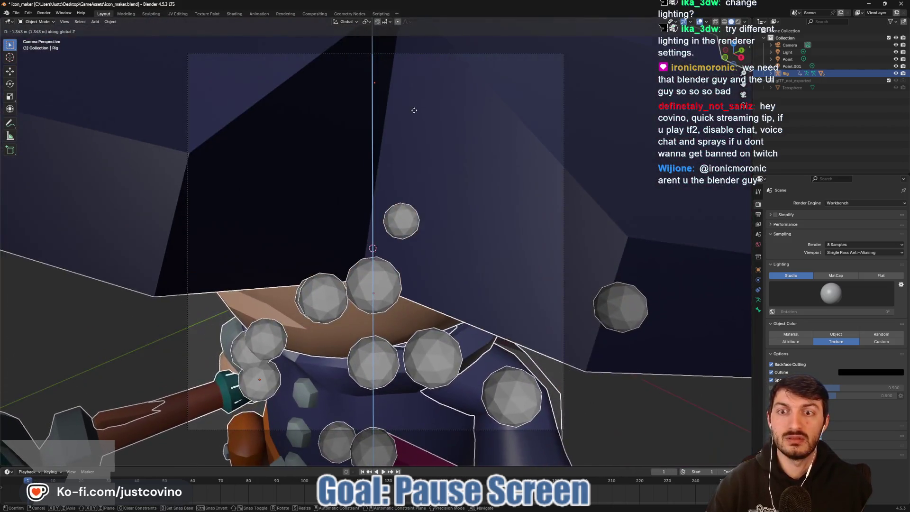
pyautogui.click(387, 32)
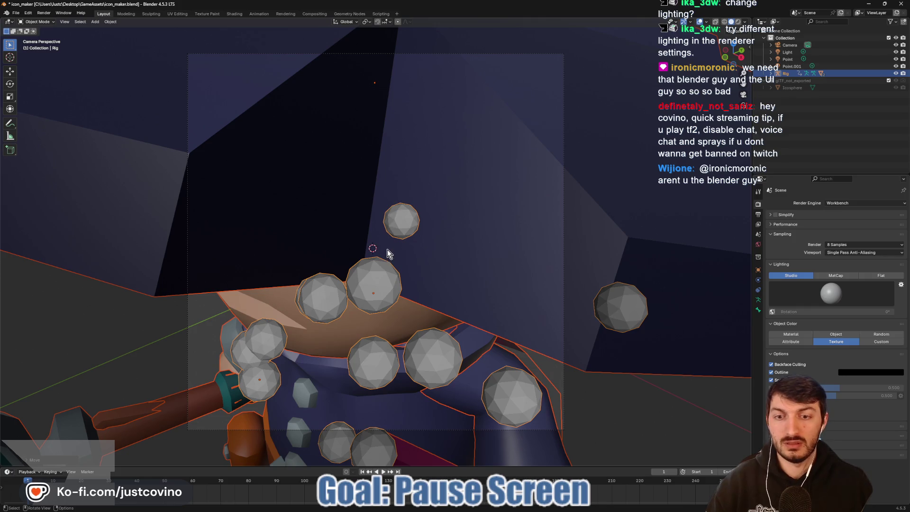
pyautogui.press('s')
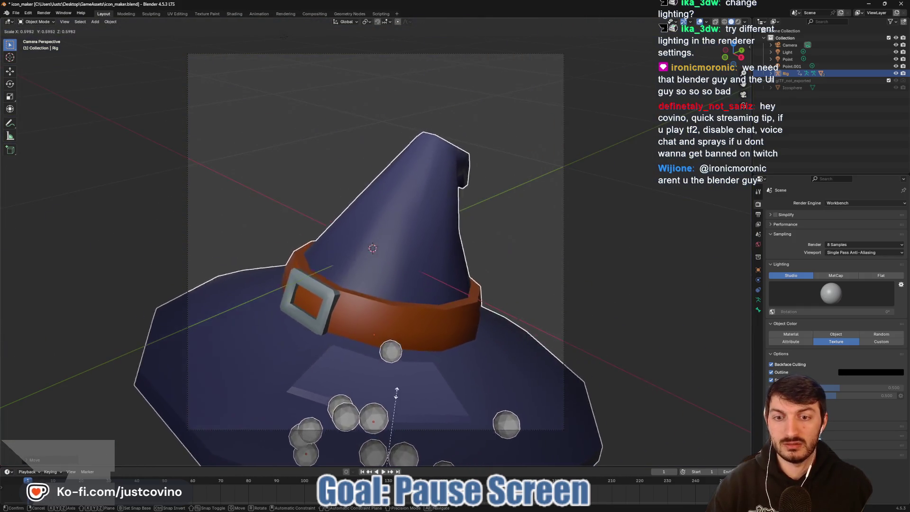
pyautogui.click(393, 348)
pyautogui.press('g')
pyautogui.press('z')
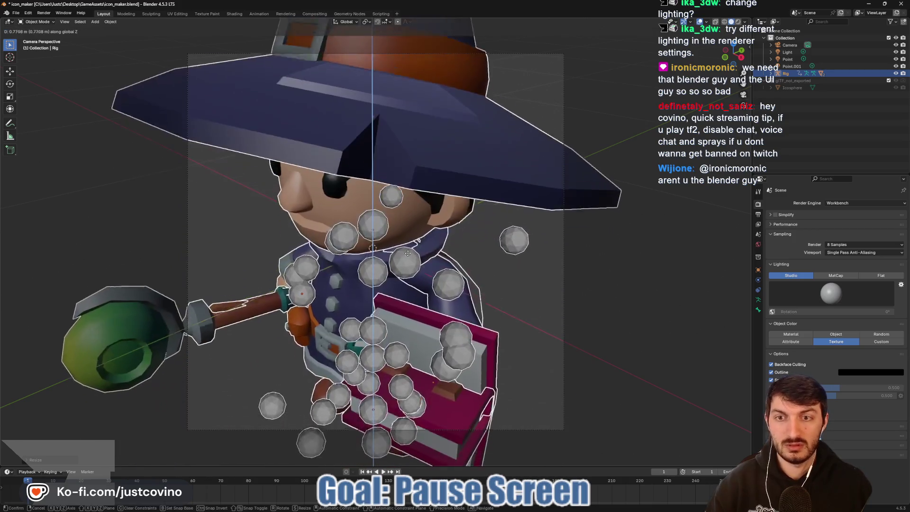
pyautogui.click(392, 230)
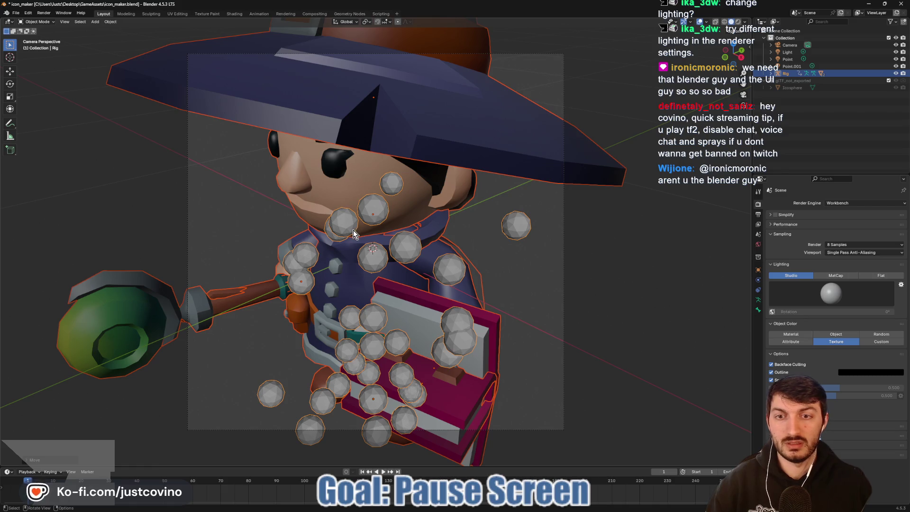
# - Turn the Mage around the vertical axis to face the camera and tilt it
pyautogui.press('r')
pyautogui.press('z')
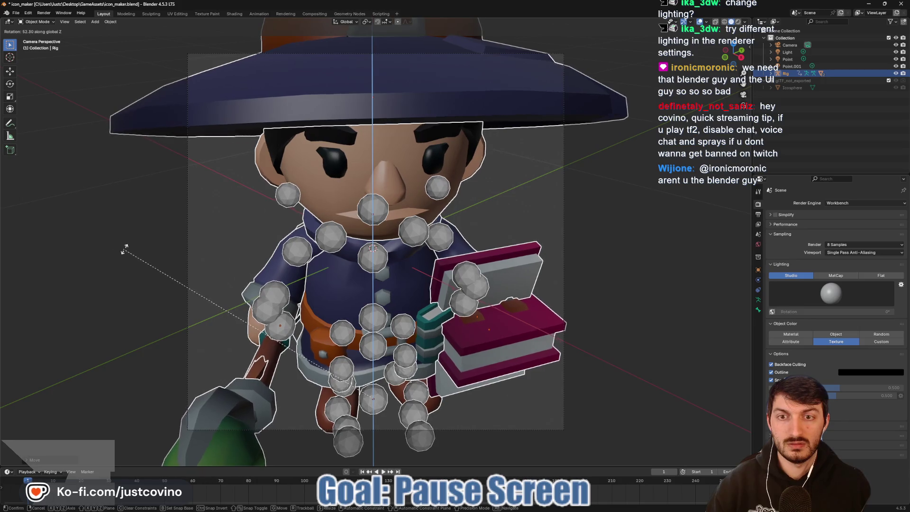
pyautogui.click(205, 244)
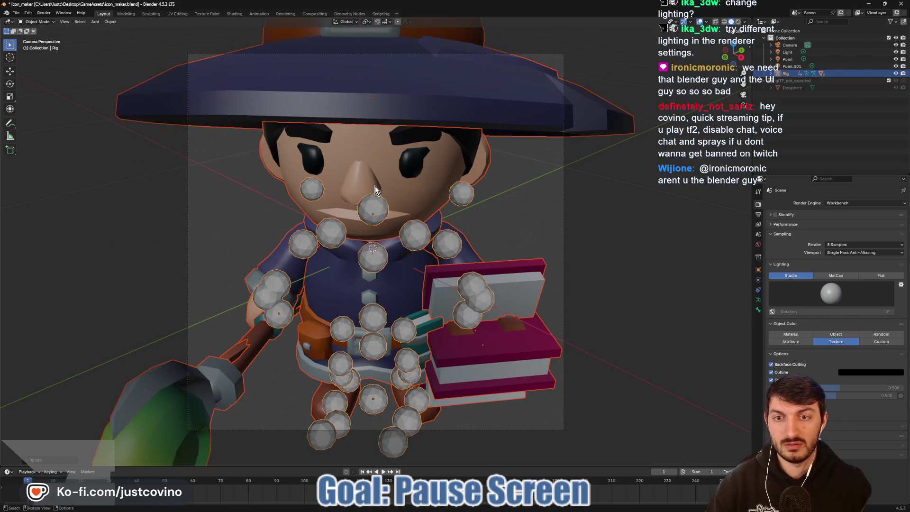
pyautogui.press('r')
pyautogui.press('r')
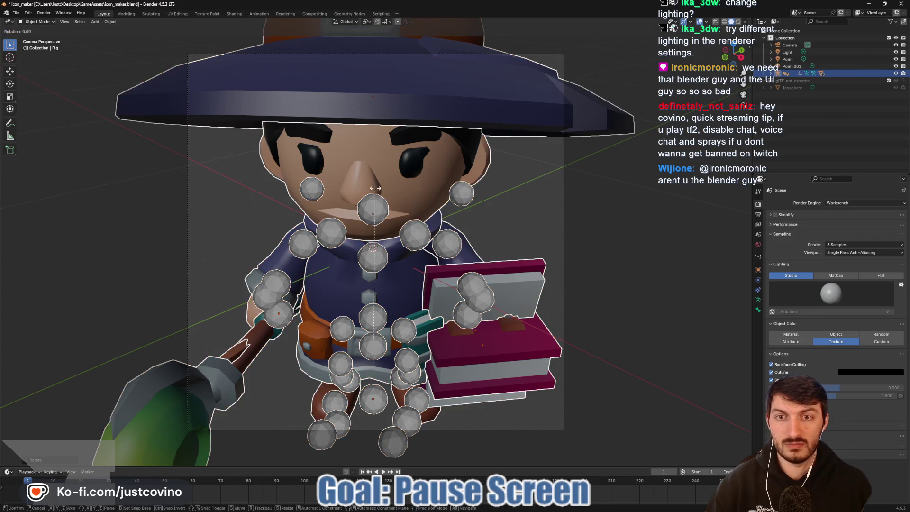
pyautogui.click(375, 198)
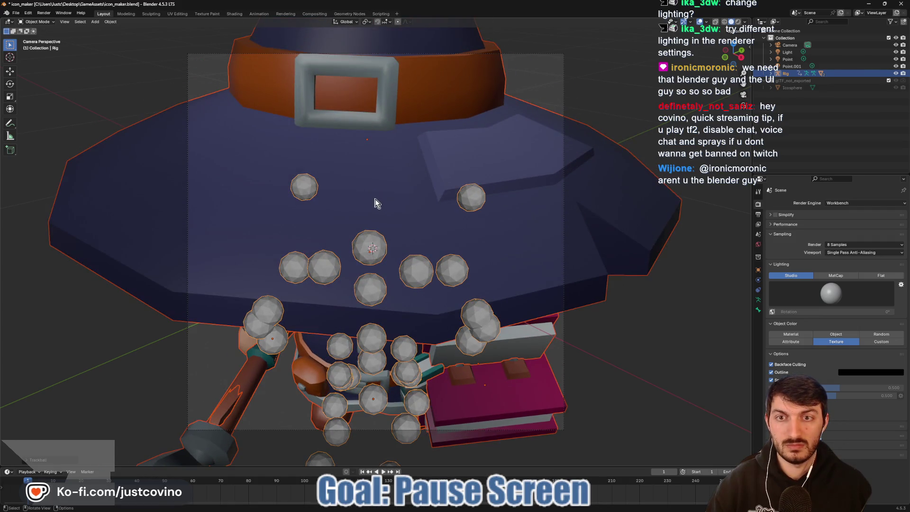
# - Reposition, shrink and lower the Mage so the whole hat fits, then expand the Rig
pyautogui.press('g')
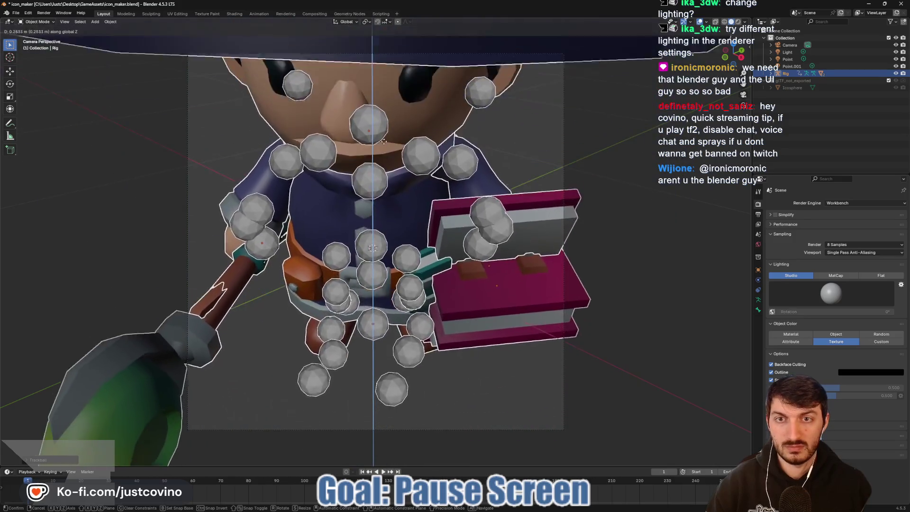
pyautogui.click(501, 256)
pyautogui.press('s')
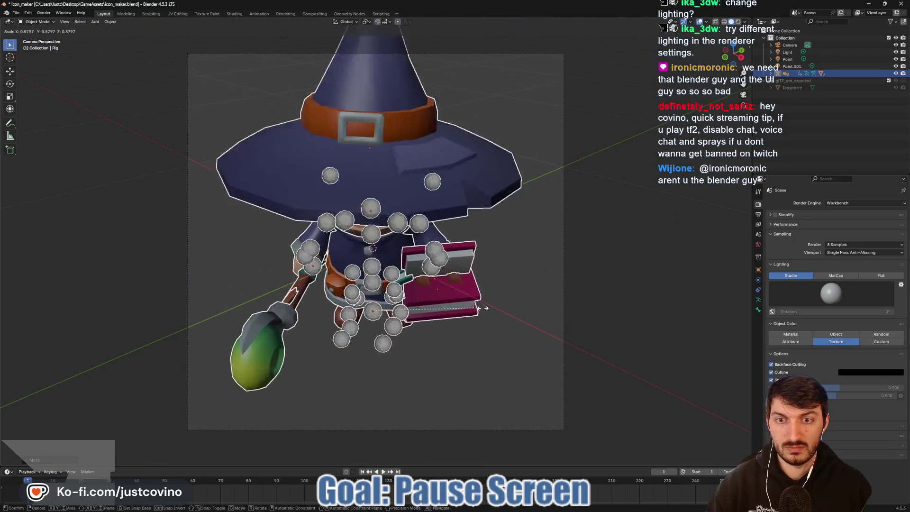
pyautogui.click(433, 260)
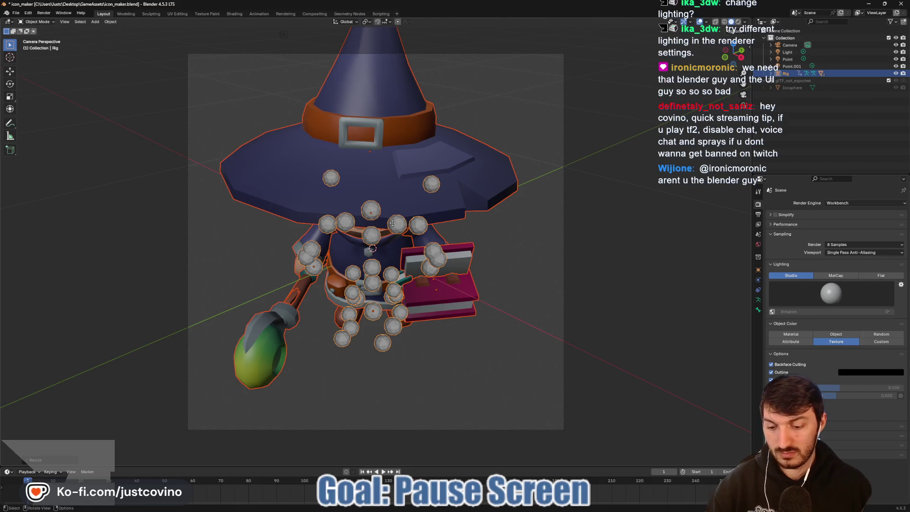
pyautogui.press('g')
pyautogui.click(392, 248)
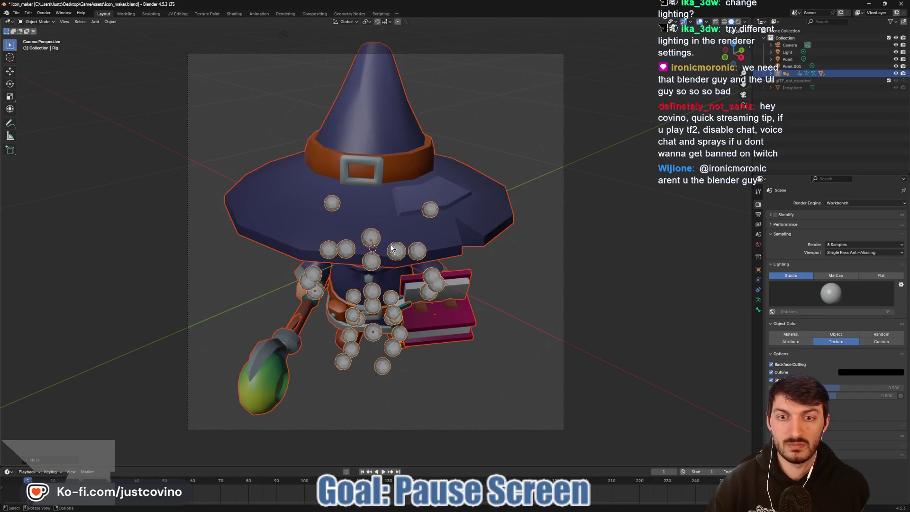
pyautogui.click(770, 72)
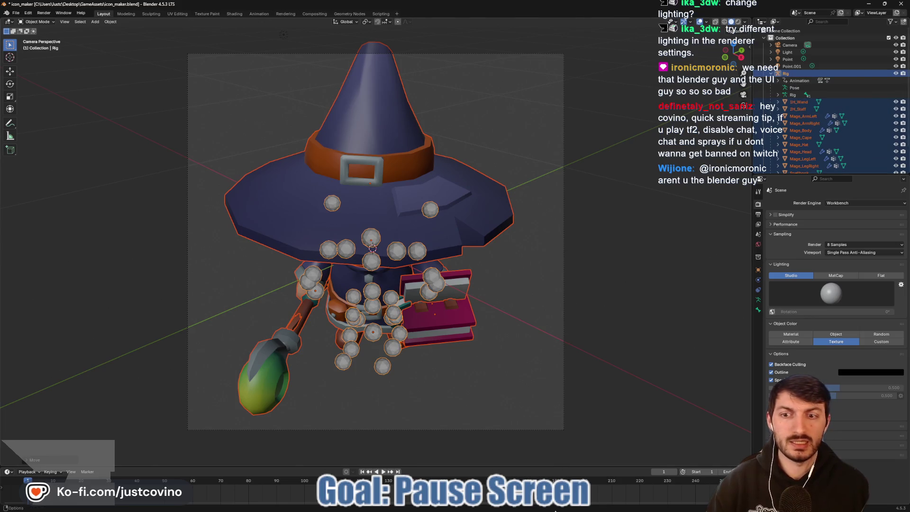
pyautogui.click(478, 505)
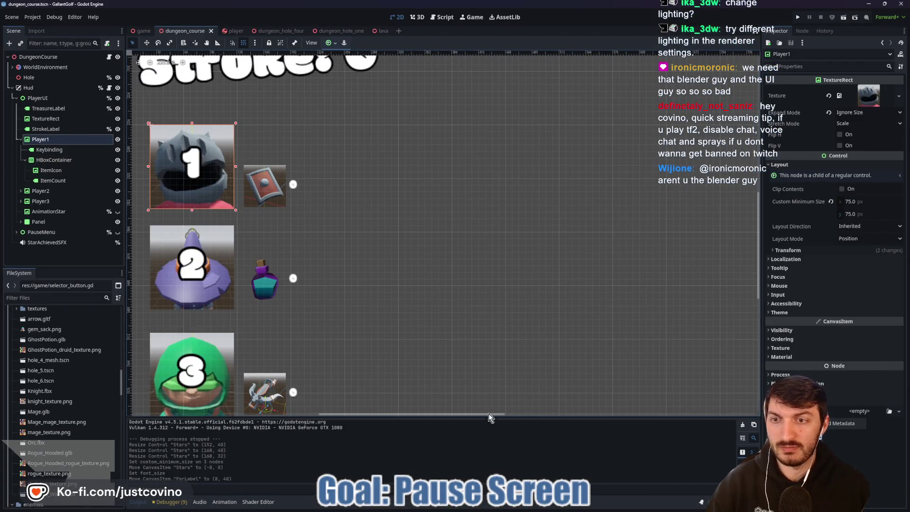
pyautogui.click(545, 508)
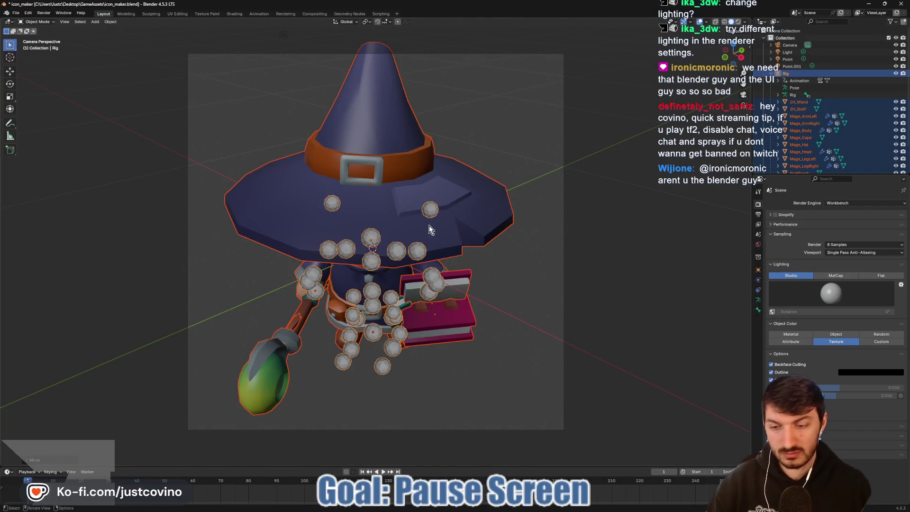
# - Enlarge the Mage slightly, then adjust its height up and back down
pyautogui.press('s')
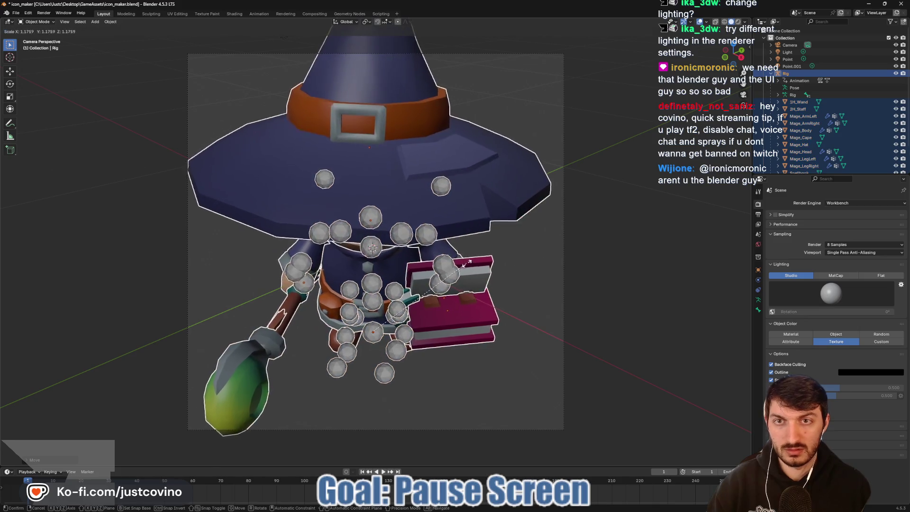
pyautogui.click(463, 256)
pyautogui.press('g')
pyautogui.press('z')
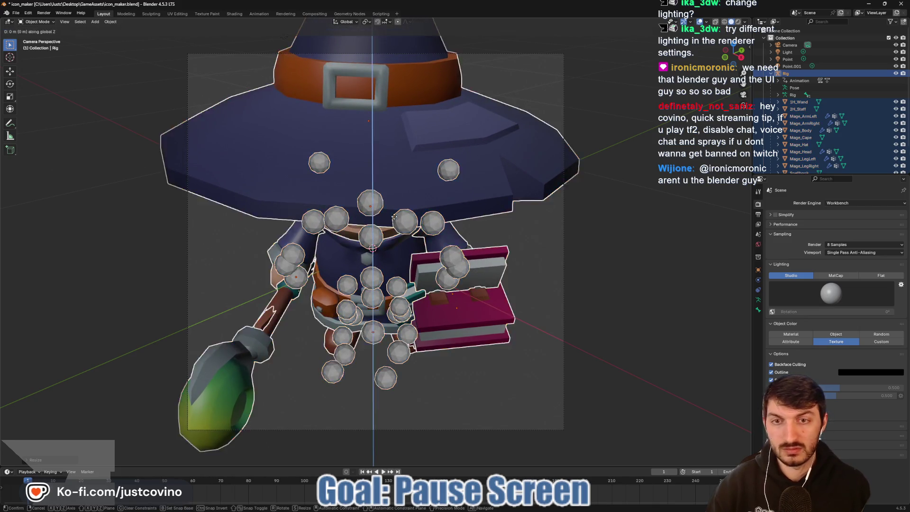
pyautogui.click(403, 254)
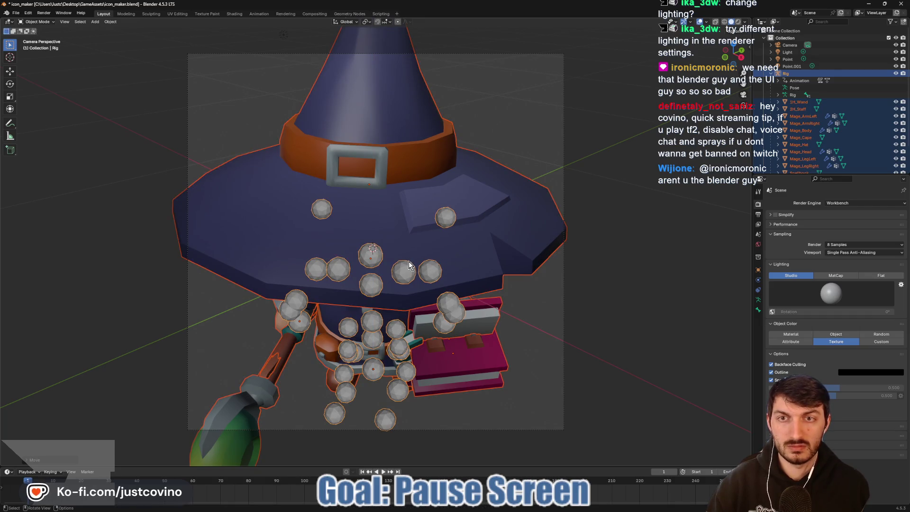
pyautogui.press('g')
pyautogui.press('z')
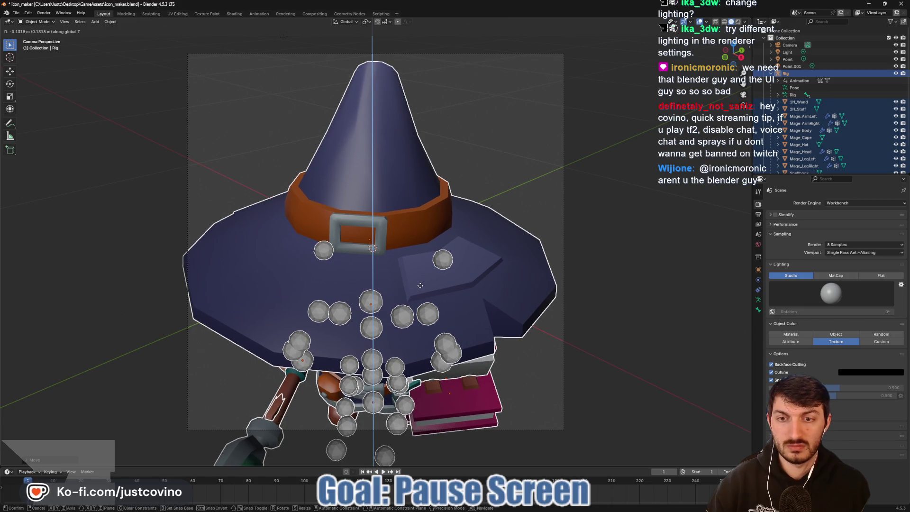
pyautogui.click(419, 285)
# - Tilt the hat model with free trackball rotation and shift it along X
pyautogui.press('r')
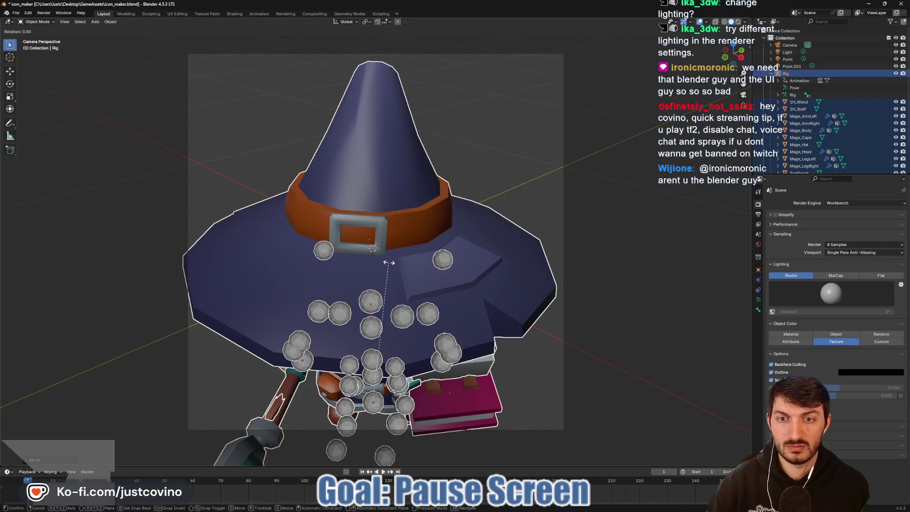
pyautogui.press('r')
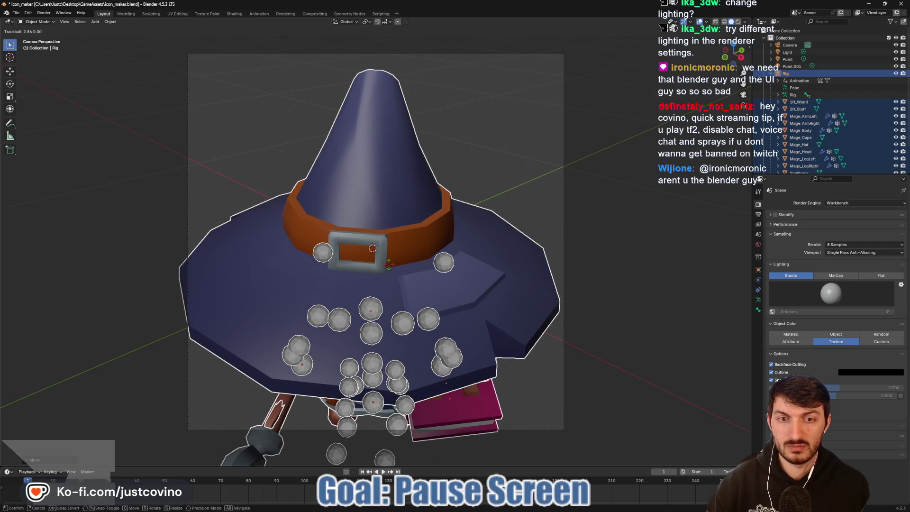
pyautogui.click(389, 264)
pyautogui.press('g')
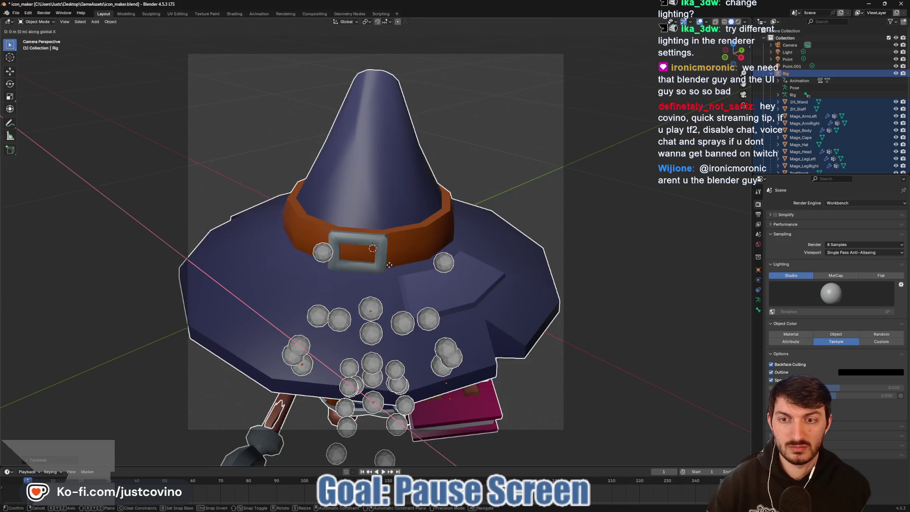
pyautogui.press('x')
pyautogui.click(397, 270)
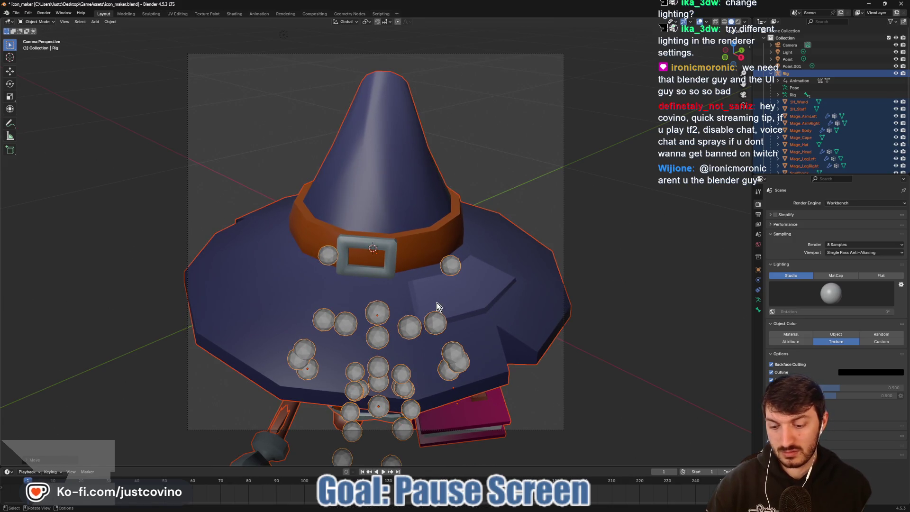
# - Raise the hat, scale it down a little, and lift it slightly higher
pyautogui.press('g')
pyautogui.press('z')
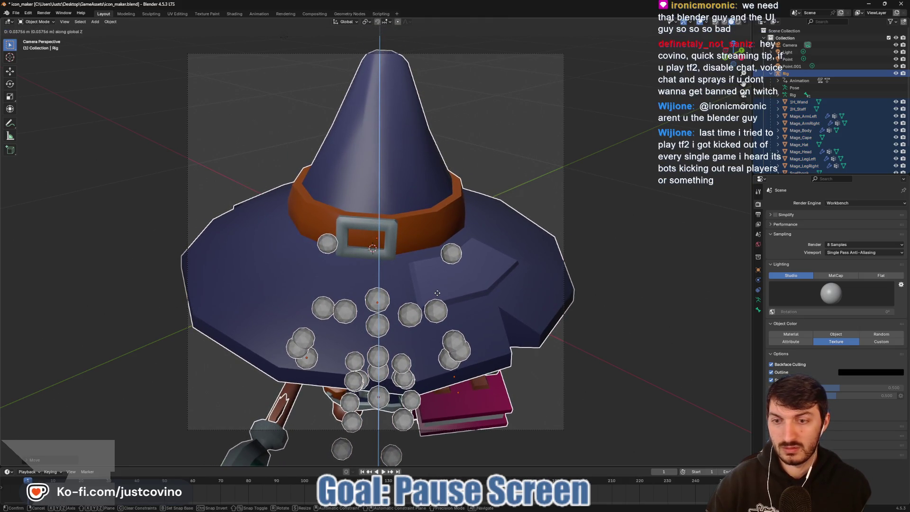
pyautogui.click(437, 293)
pyautogui.press('s')
pyautogui.click(438, 320)
pyautogui.press('g')
pyautogui.press('z')
pyautogui.click(429, 305)
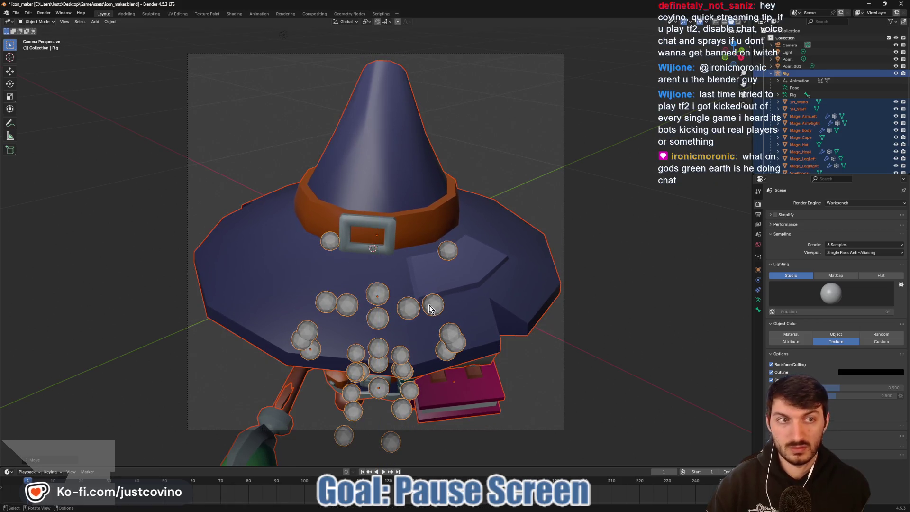
# - Hide 1H_Wand, 2H_Staff, Spellbook and Spellbook_open, then render the camera view
pyautogui.click(895, 102)
pyautogui.click(896, 108)
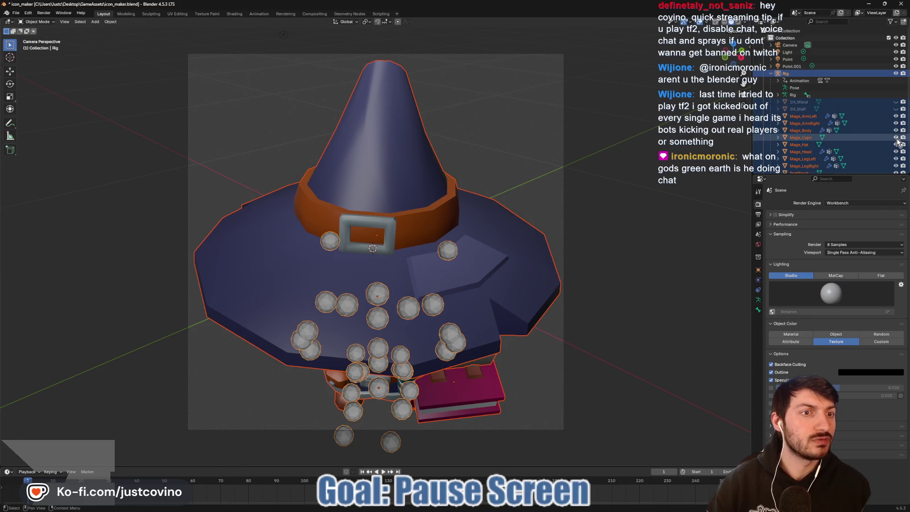
pyautogui.scroll(-1, 895, 161)
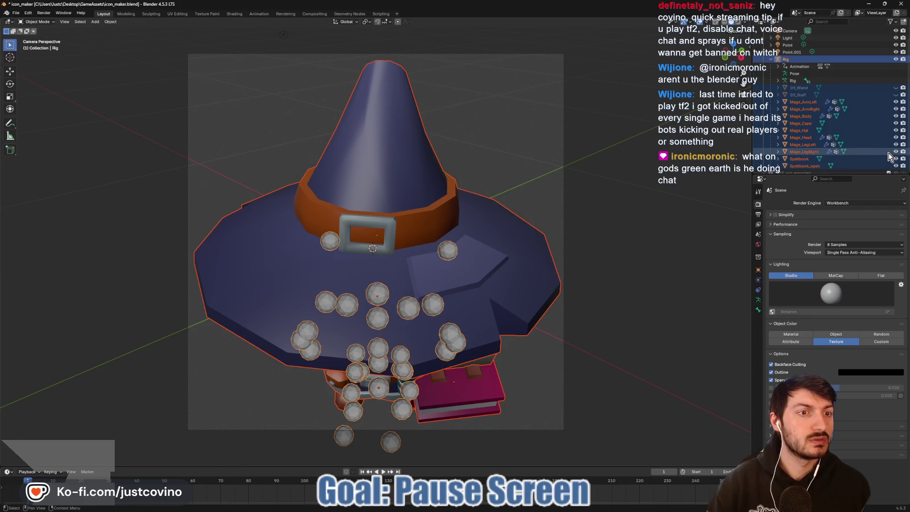
pyautogui.click(896, 158)
pyautogui.click(895, 165)
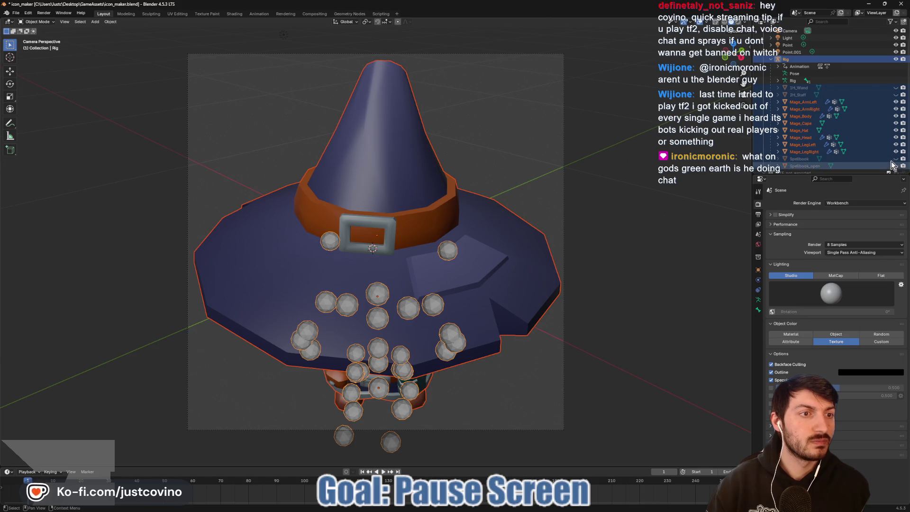
pyautogui.scroll(-1, 889, 161)
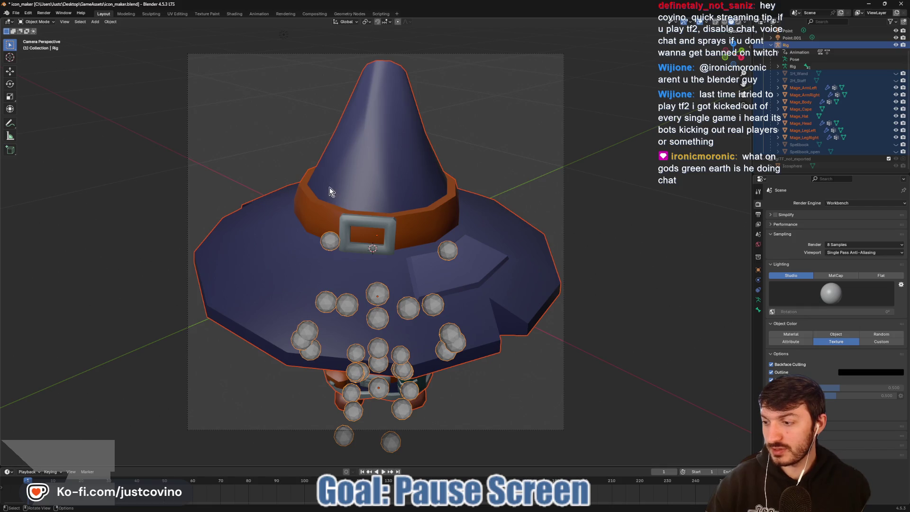
pyautogui.click(44, 13)
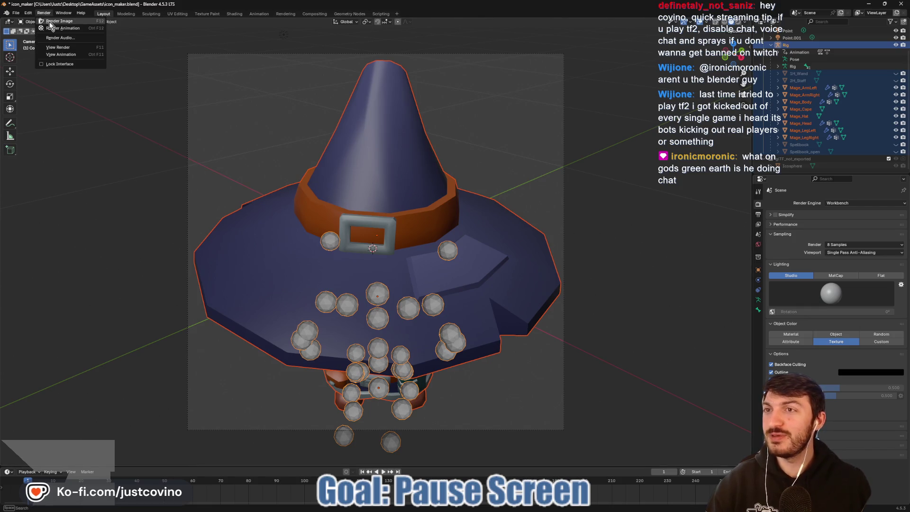
pyautogui.click(50, 21)
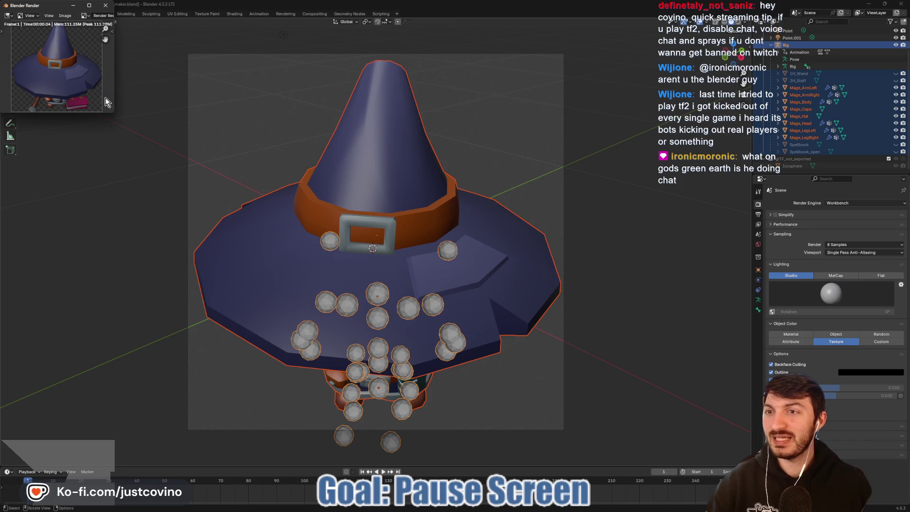
# - Save the render over wizard_icon.png in the game's icons folder
pyautogui.moveTo(62, 5); pyautogui.dragTo(330, 92)
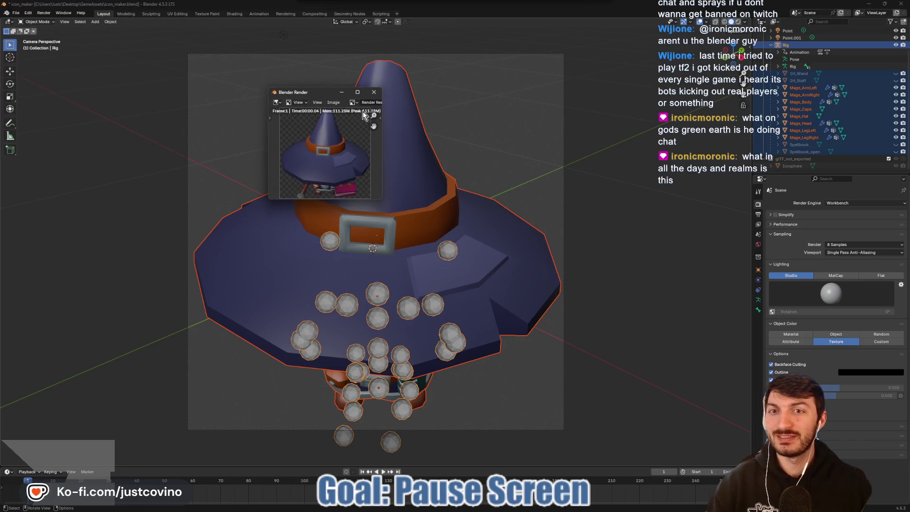
pyautogui.click(339, 104)
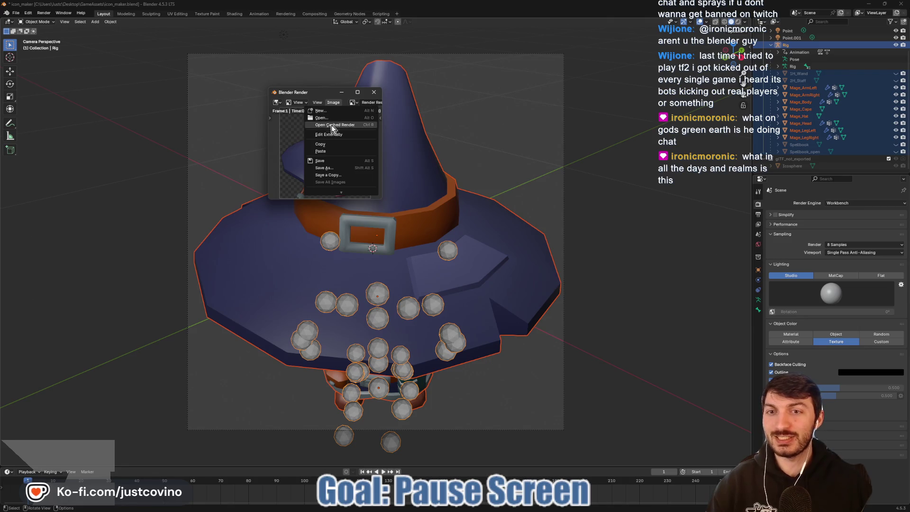
pyautogui.click(326, 168)
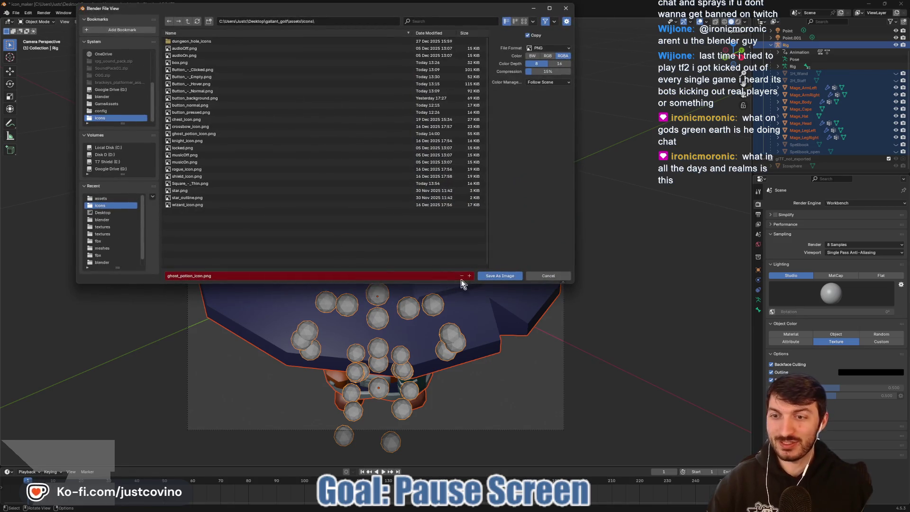
pyautogui.click(186, 205)
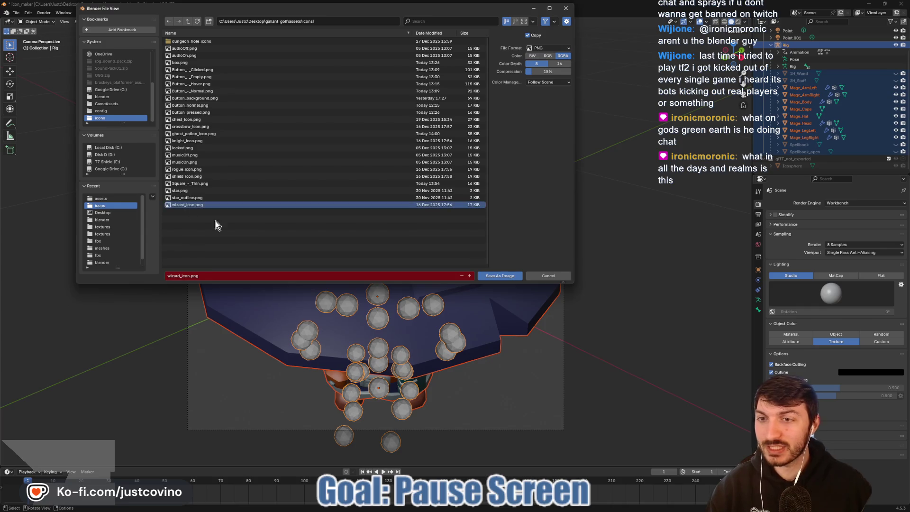
pyautogui.click(493, 280)
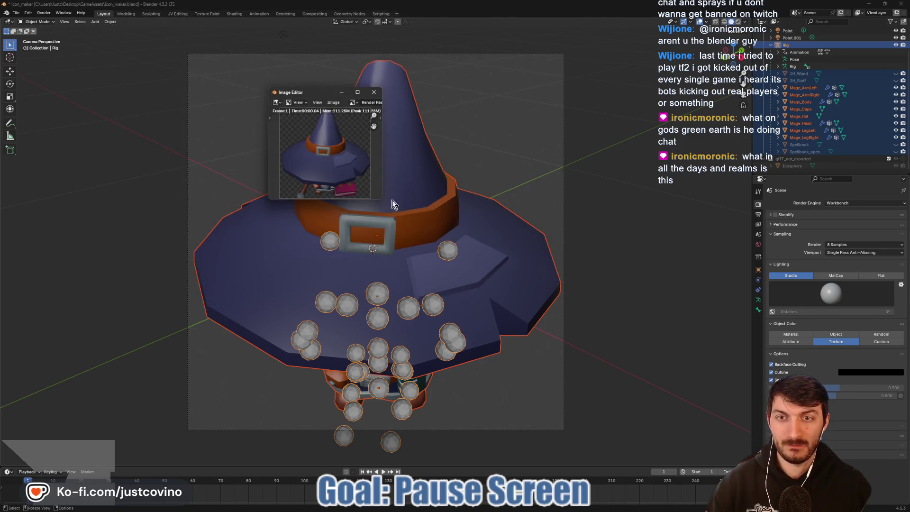
pyautogui.click(527, 362)
pyautogui.hotkey('alt', 'Tab')
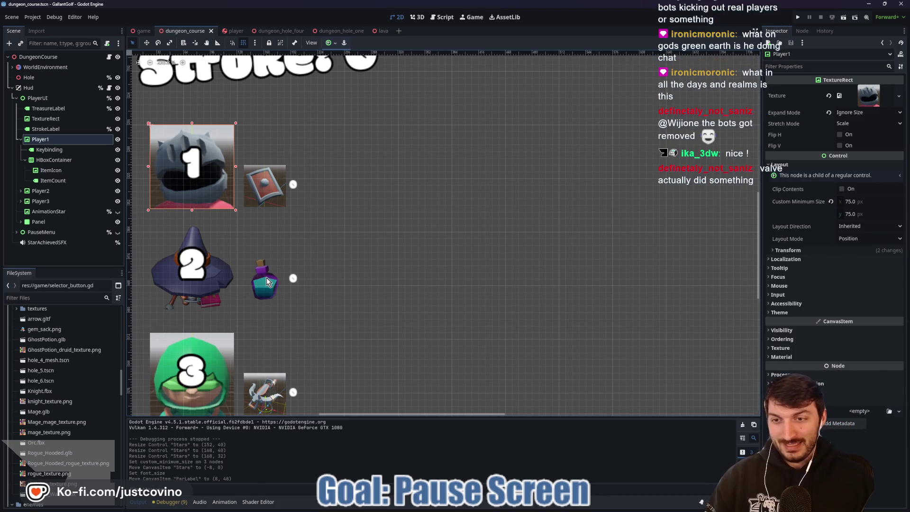
# - Confirm the witch-hat icon appears in player 2's HUD slot, then go back to Blender
pyautogui.scroll(-1, 358, 296)
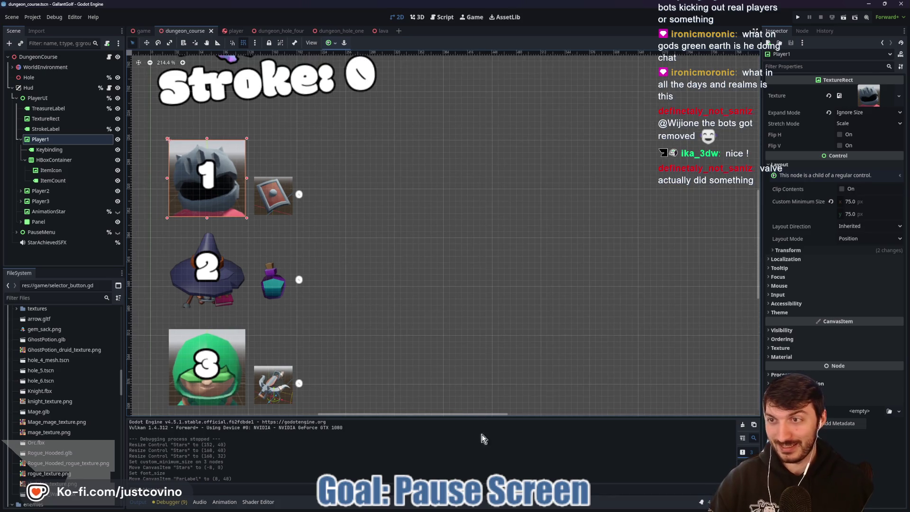
pyautogui.click(543, 507)
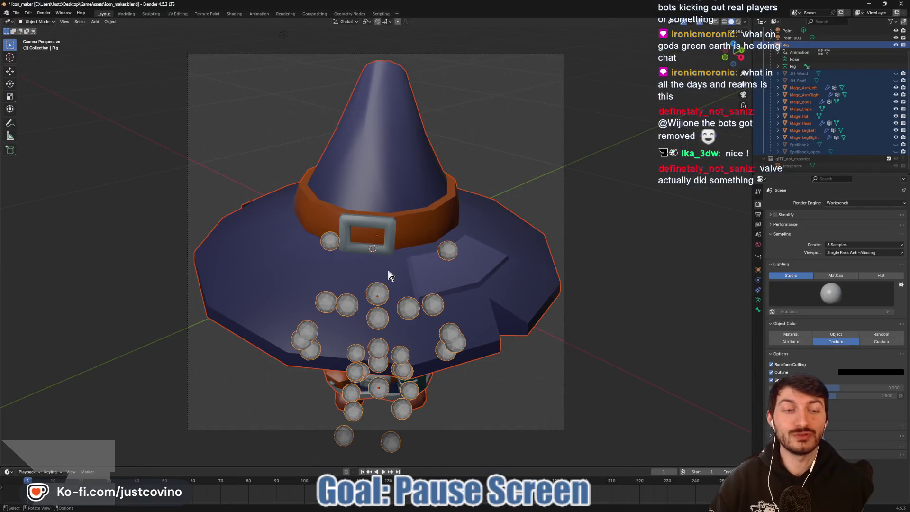
# - Delete the hat rig and import Rogue_Hooded.glb as glTF, then orbit to inspect it
pyautogui.press('KP_0')
pyautogui.scroll(-2, 388, 271)
pyautogui.press('x')
pyautogui.click(388, 271)
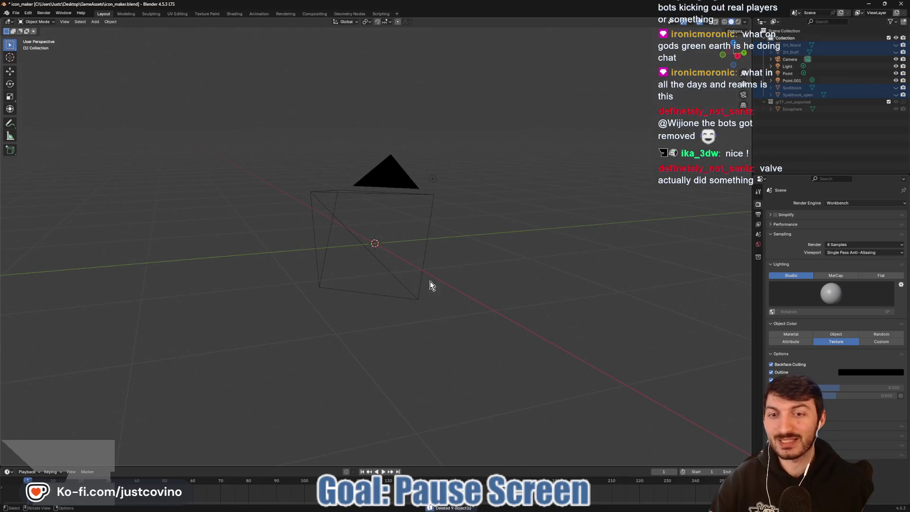
pyautogui.click(15, 13)
pyautogui.moveTo(47, 113)
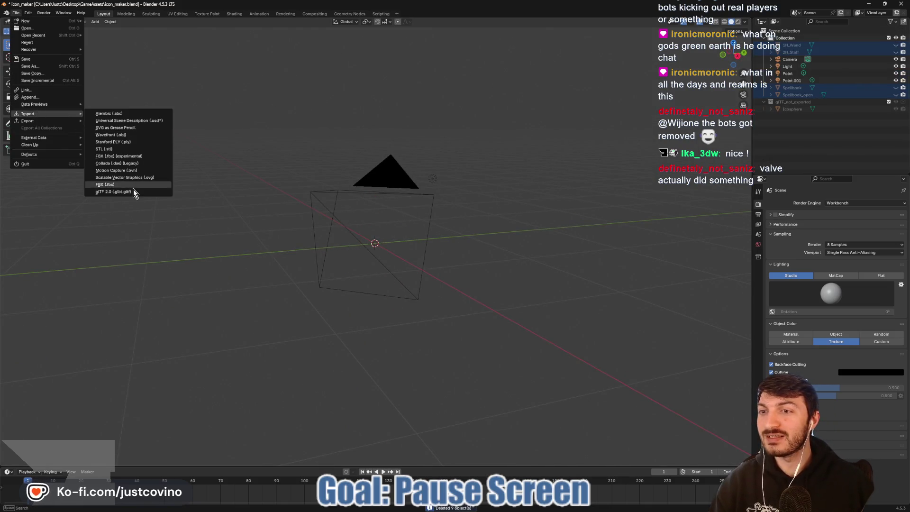
pyautogui.click(136, 191)
pyautogui.click(330, 238)
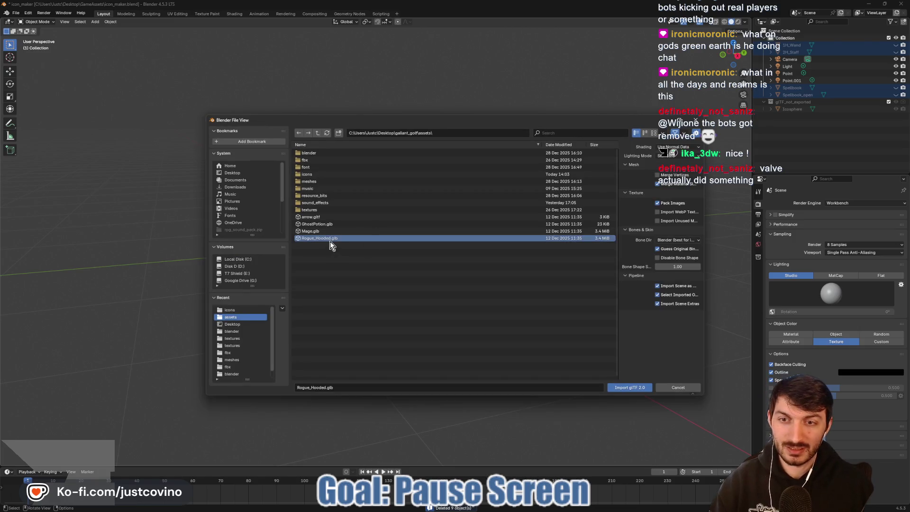
pyautogui.click(629, 388)
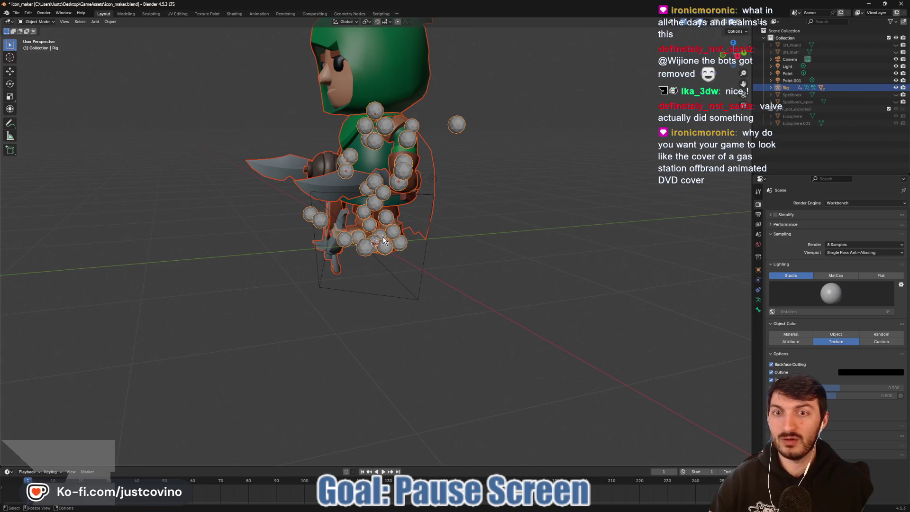
pyautogui.moveTo(370, 240); pyautogui.dragTo(386, 251)
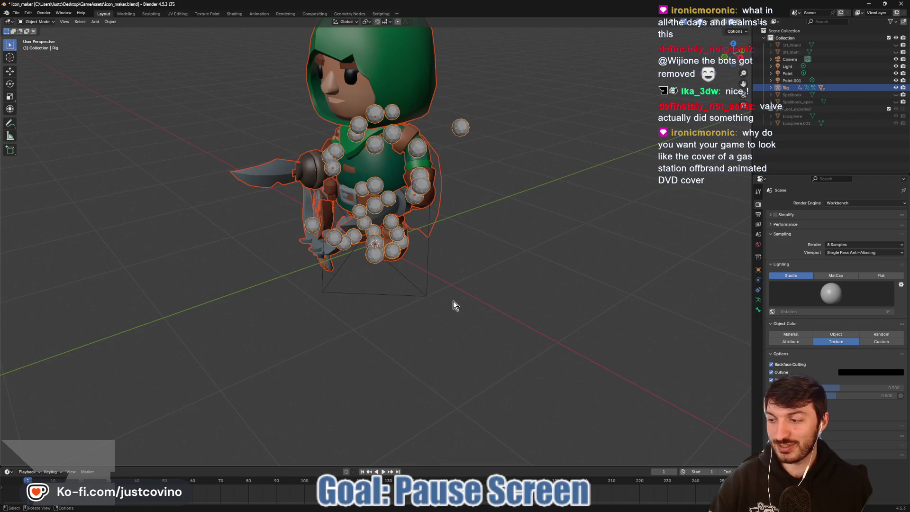
pyautogui.hotkey('alt', 'Tab')
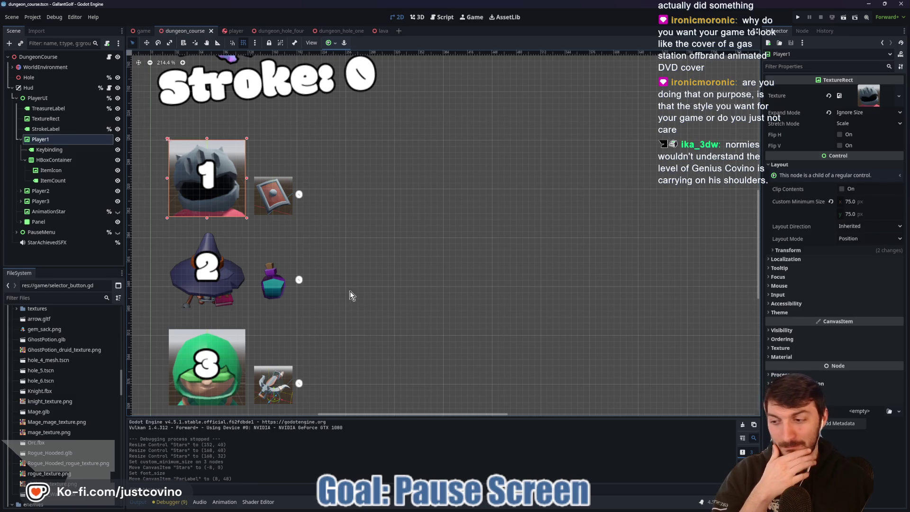
# - Browse the dungeon_course HUD layout, then switch to the game scene's course selection screen
pyautogui.scroll(-2, 378, 291)
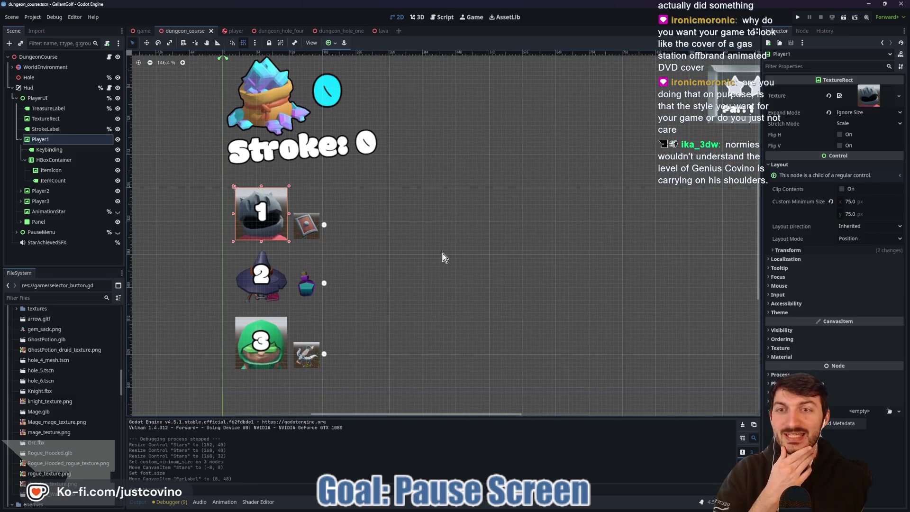
pyautogui.scroll(3, 306, 277)
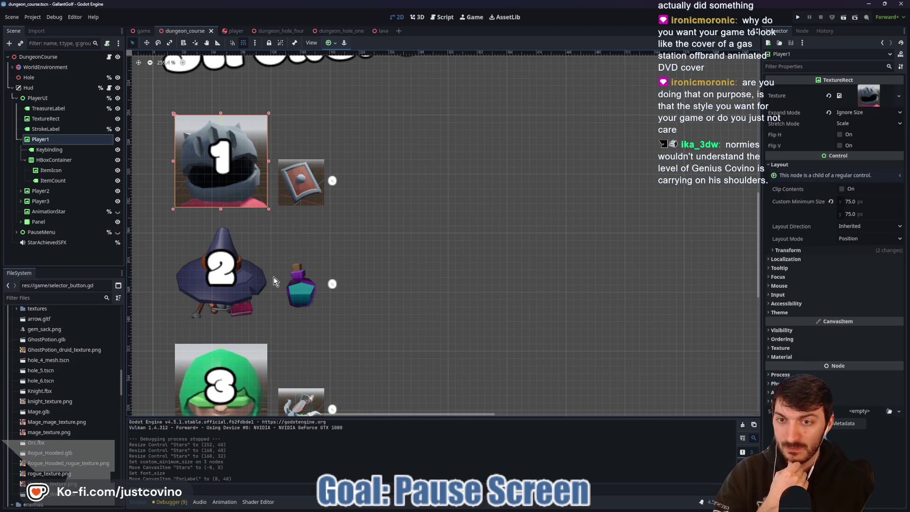
pyautogui.scroll(-3, 274, 276)
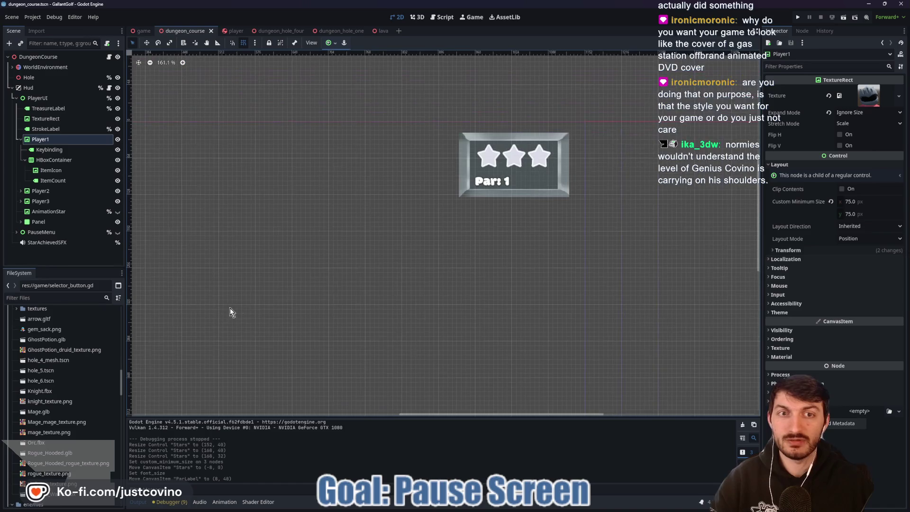
pyautogui.moveTo(486, 291); pyautogui.dragTo(454, 280)
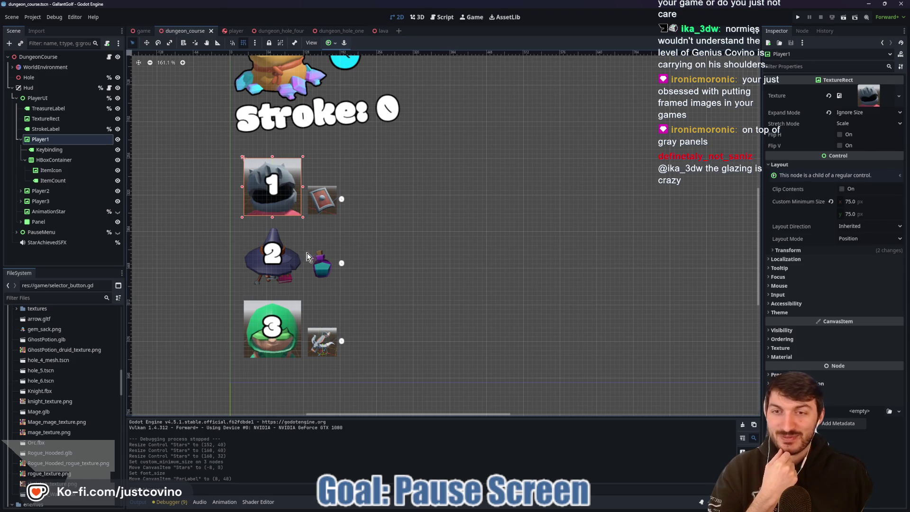
pyautogui.moveTo(510, 220); pyautogui.dragTo(308, 281)
pyautogui.moveTo(492, 217); pyautogui.dragTo(400, 256)
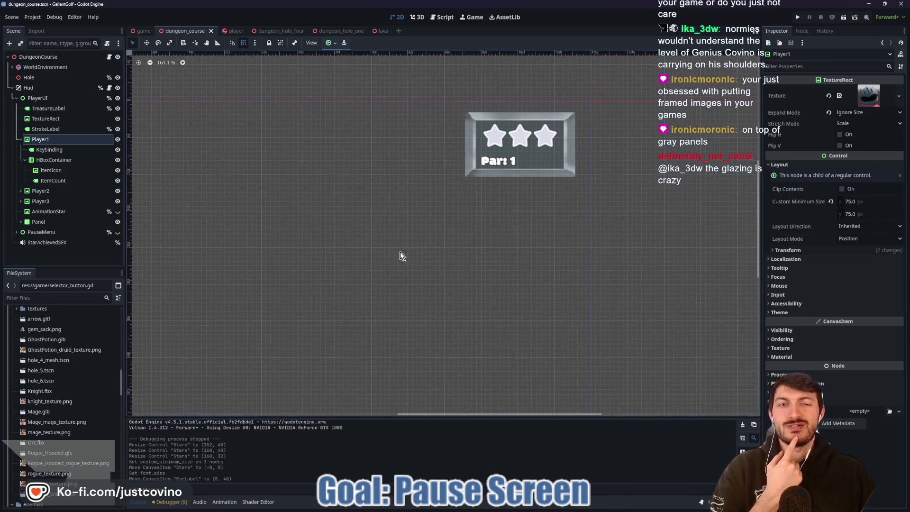
pyautogui.moveTo(331, 266); pyautogui.dragTo(450, 233)
pyautogui.scroll(-1, 407, 243)
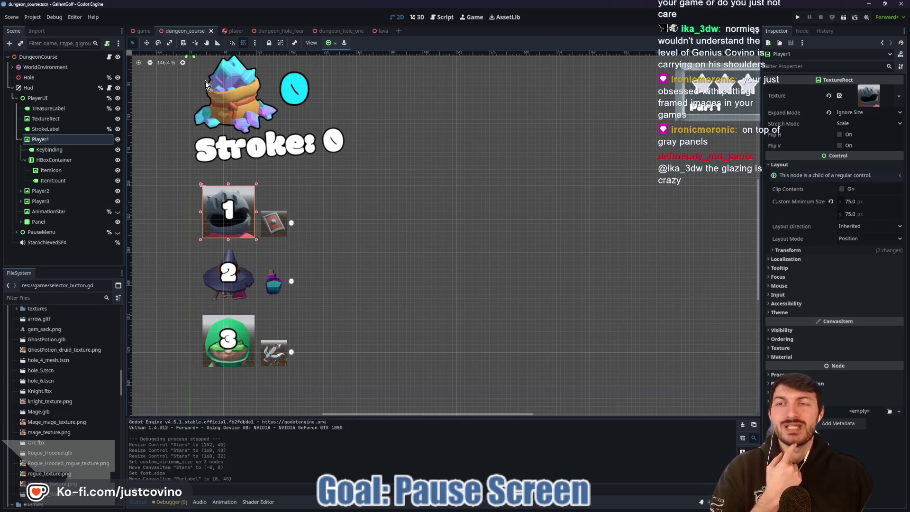
pyautogui.click(142, 31)
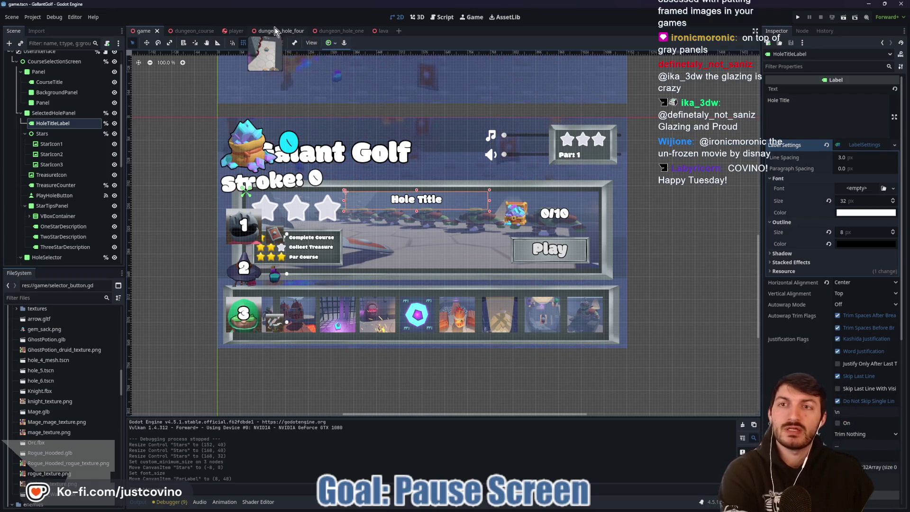
# - In the player scene, orbit around the character and select the Knight node
pyautogui.click(229, 31)
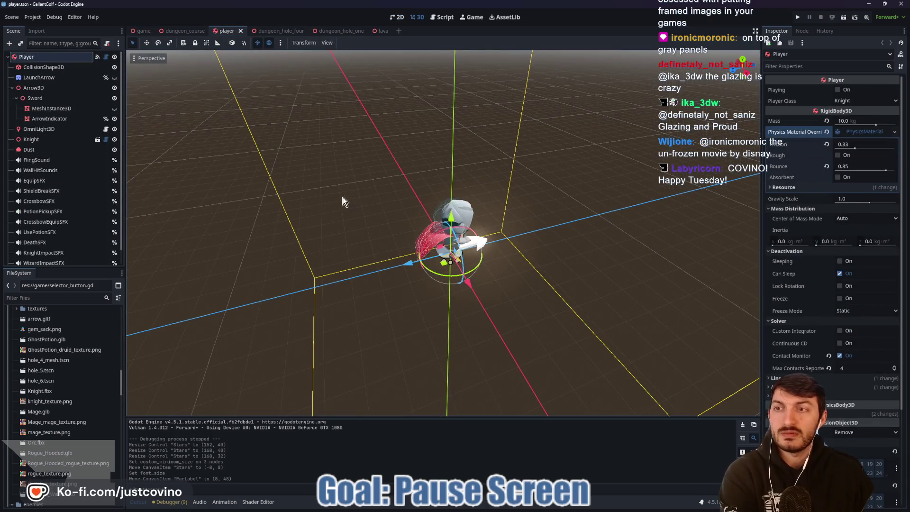
pyautogui.moveTo(222, 199); pyautogui.dragTo(262, 205)
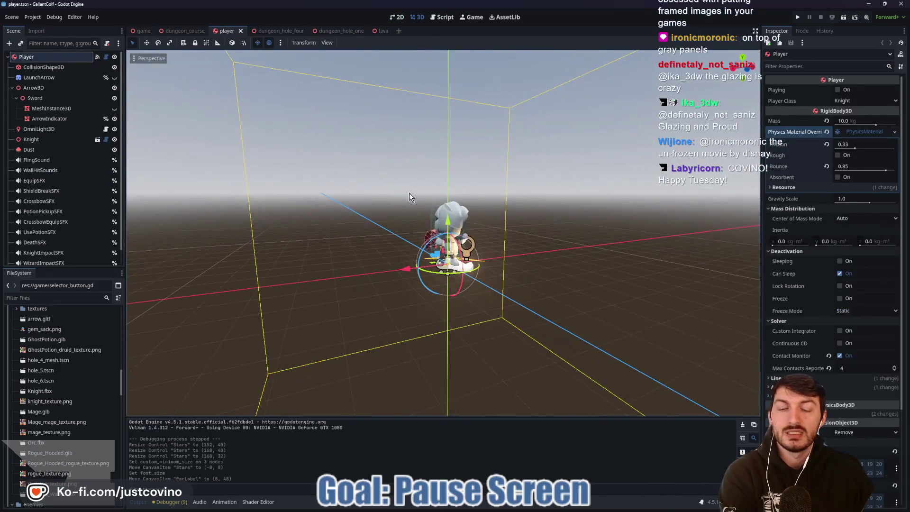
pyautogui.click(601, 156)
pyautogui.scroll(5, 606, 189)
pyautogui.moveTo(611, 212)
pyautogui.mouseDown()
pyautogui.moveTo(545, 197)
pyautogui.moveTo(504, 171)
pyautogui.moveTo(550, 143)
pyautogui.mouseUp()
pyautogui.moveTo(592, 195)
pyautogui.mouseDown()
pyautogui.moveTo(518, 213)
pyautogui.moveTo(566, 164)
pyautogui.moveTo(590, 211)
pyautogui.moveTo(535, 199)
pyautogui.mouseUp()
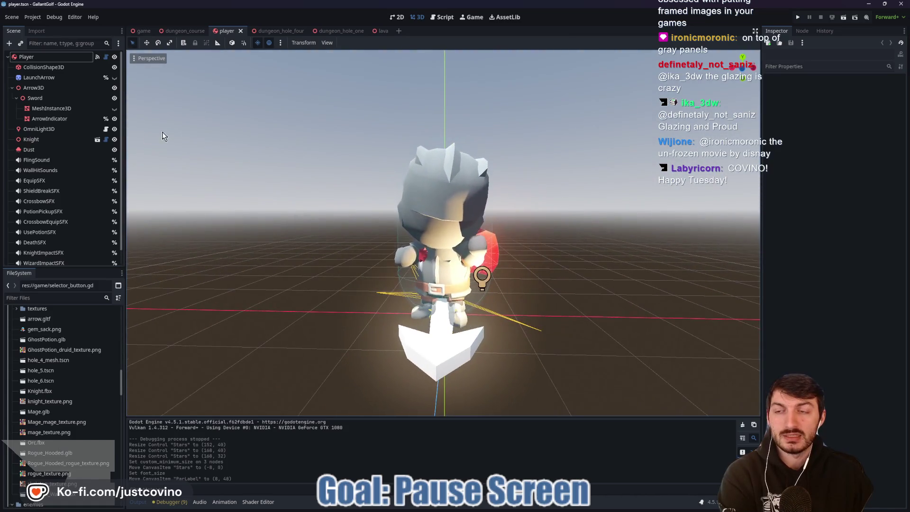
pyautogui.click(46, 140)
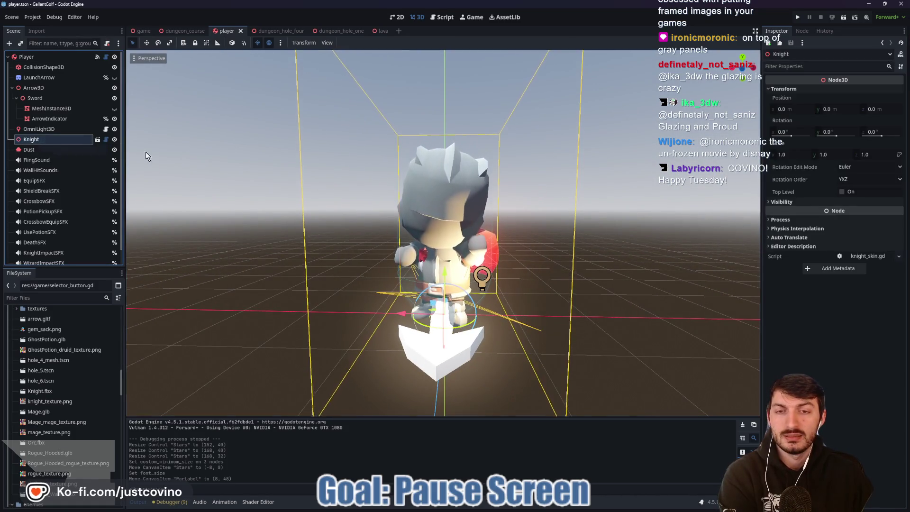
pyautogui.moveTo(260, 177)
pyautogui.mouseDown()
pyautogui.moveTo(315, 193)
pyautogui.moveTo(443, 192)
pyautogui.moveTo(280, 204)
pyautogui.mouseUp()
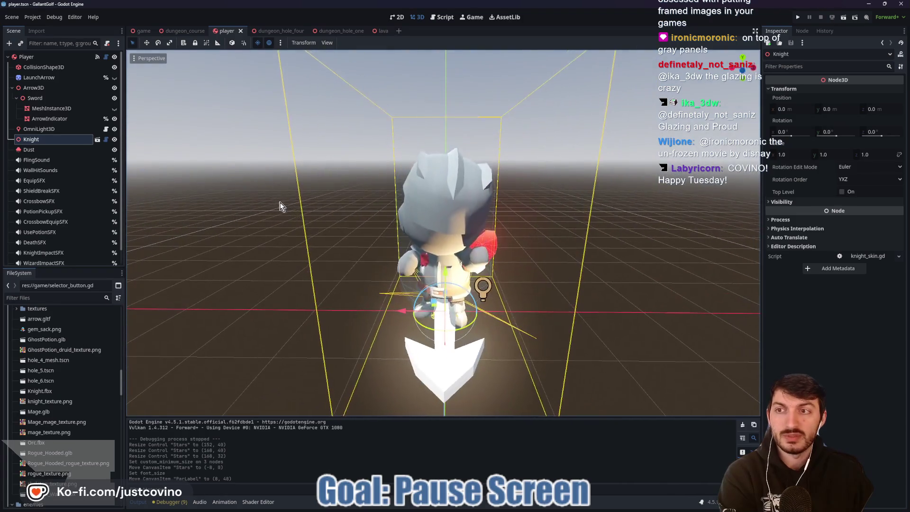
pyautogui.rightClick(29, 142)
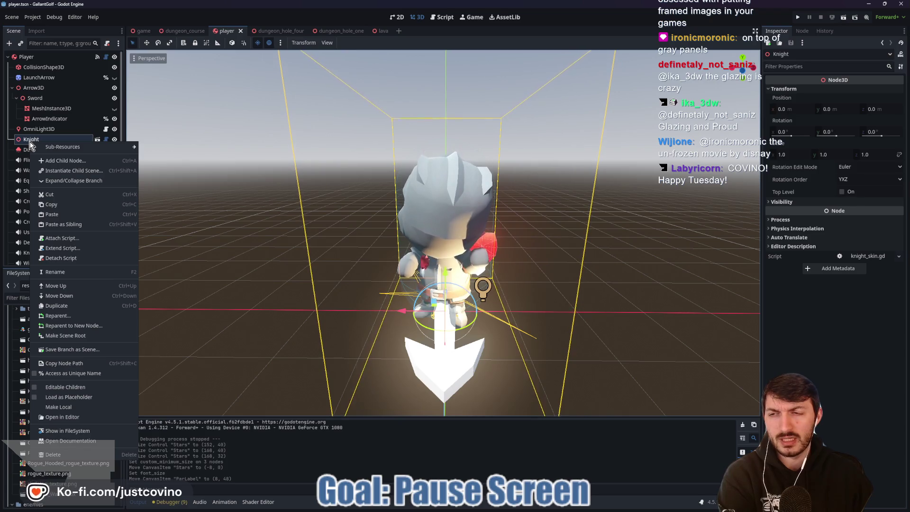
pyautogui.click(231, 164)
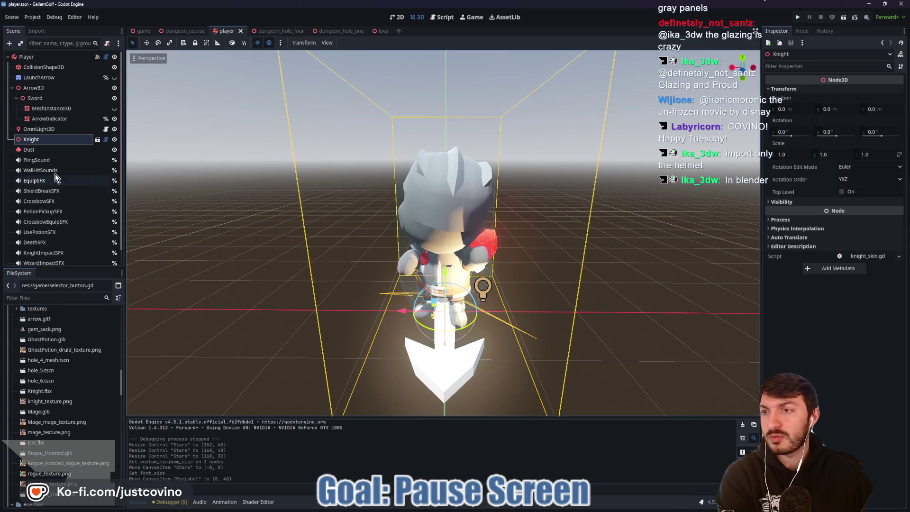
# - Filter project files by 'rogue' and open rogue_skin.tscn
pyautogui.click(51, 297)
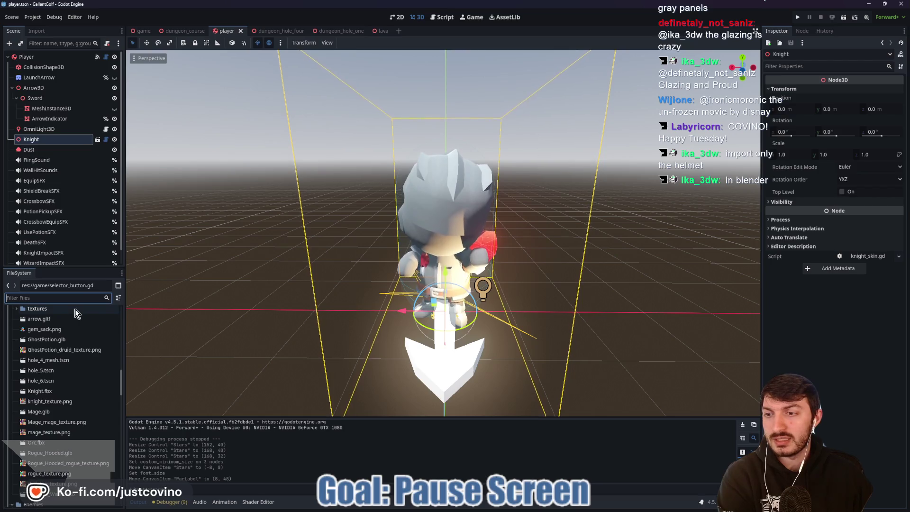
pyautogui.write('rogue')
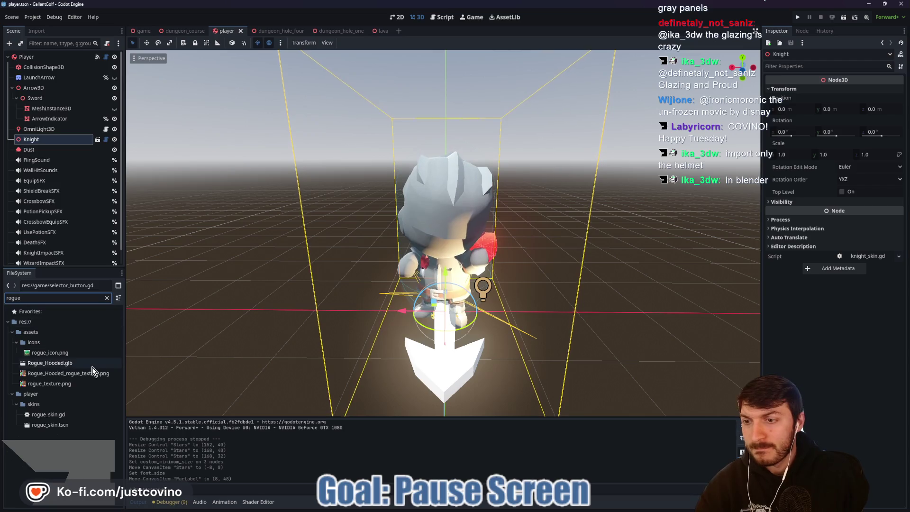
pyautogui.doubleClick(62, 424)
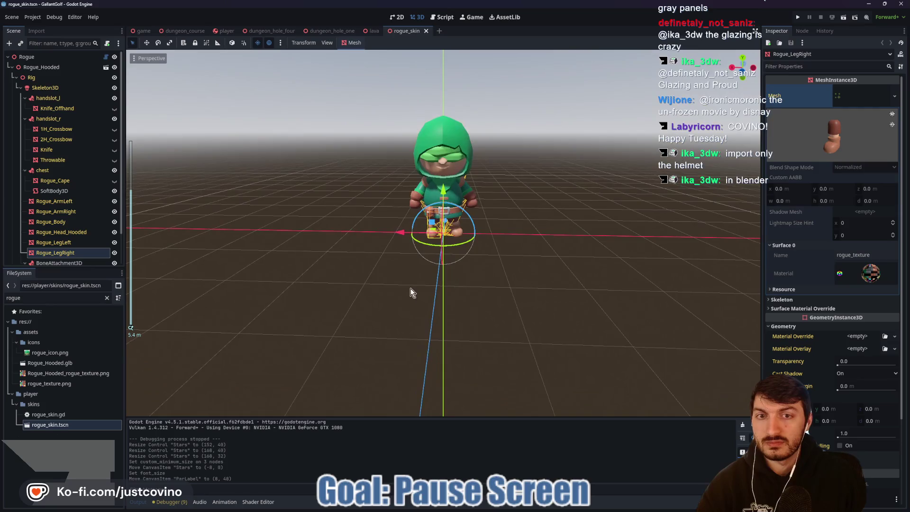
# - Zoom the rogue_skin view, then return to dungeon_course showing the player 1-3 portraits
pyautogui.scroll(5, 408, 295)
pyautogui.scroll(-4, 547, 270)
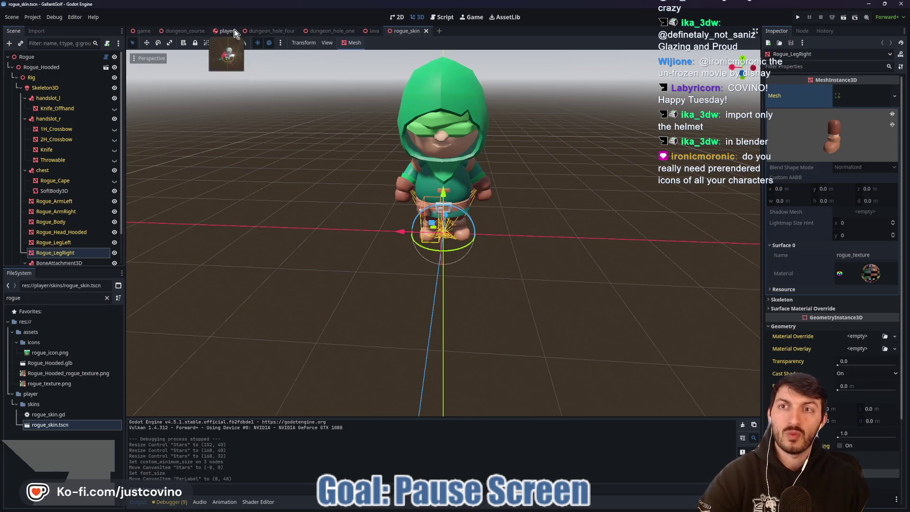
pyautogui.click(194, 31)
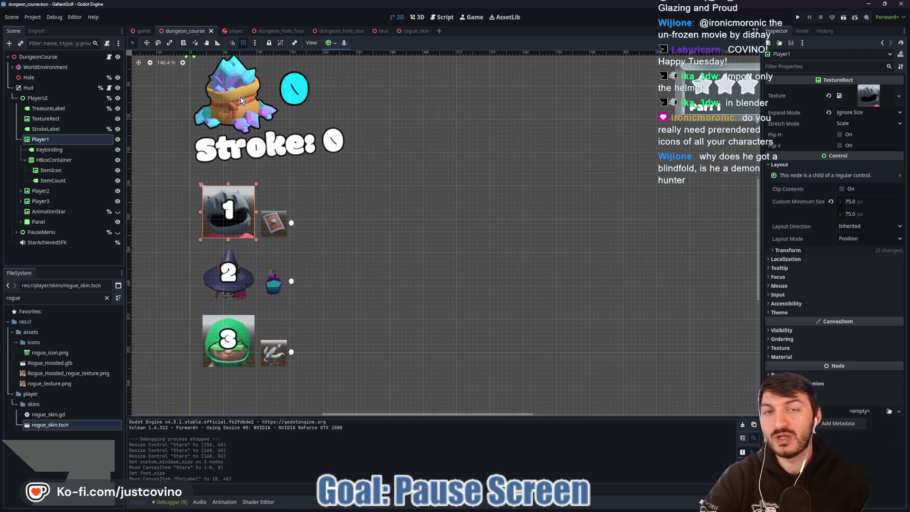
# - Return to the rogue_skin scene, orbit to a front view and circle the rogue's eyes
pyautogui.click(412, 31)
pyautogui.scroll(3, 393, 84)
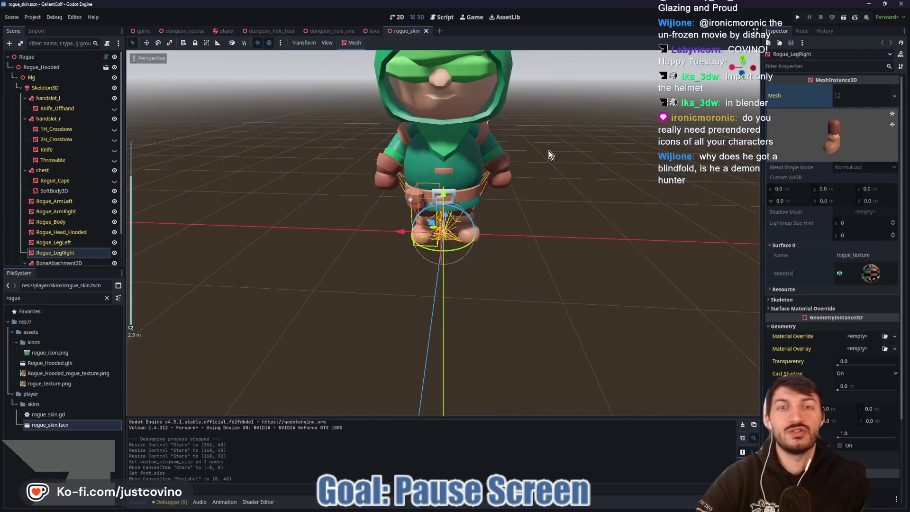
pyautogui.moveTo(570, 129)
pyautogui.mouseDown()
pyautogui.moveTo(550, 206)
pyautogui.moveTo(558, 196)
pyautogui.mouseUp()
pyautogui.moveTo(390, 160)
pyautogui.mouseDown()
pyautogui.moveTo(377, 166)
pyautogui.moveTo(385, 163)
pyautogui.mouseUp()
pyautogui.moveTo(444, 162)
pyautogui.mouseDown()
pyautogui.moveTo(434, 170)
pyautogui.moveTo(450, 164)
pyautogui.mouseUp()
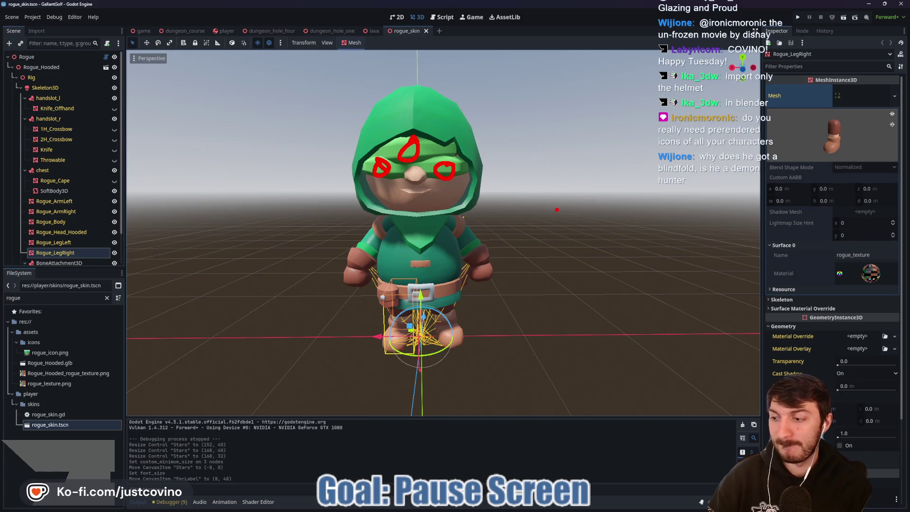
pyautogui.press('Escape')
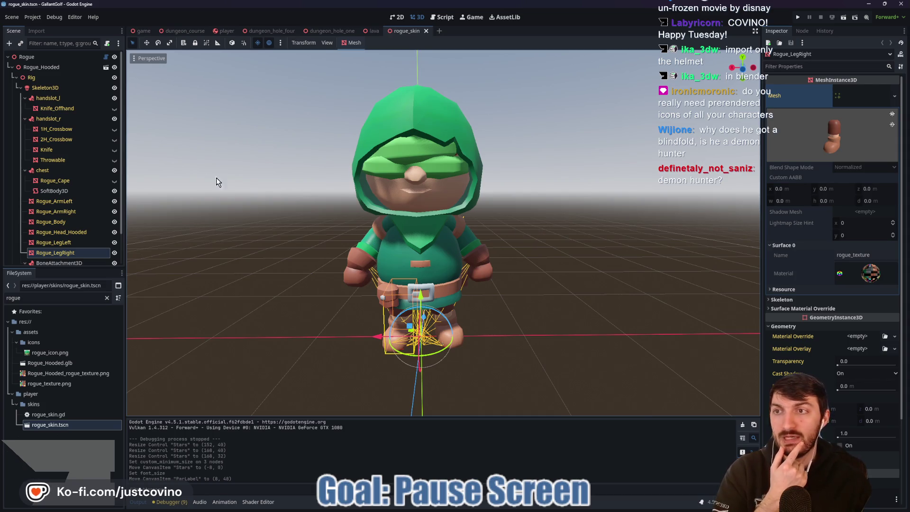
# - Collapse Rogue_Hooded under the root Rogue node and bring up the Scene export choices
pyautogui.click(12, 67)
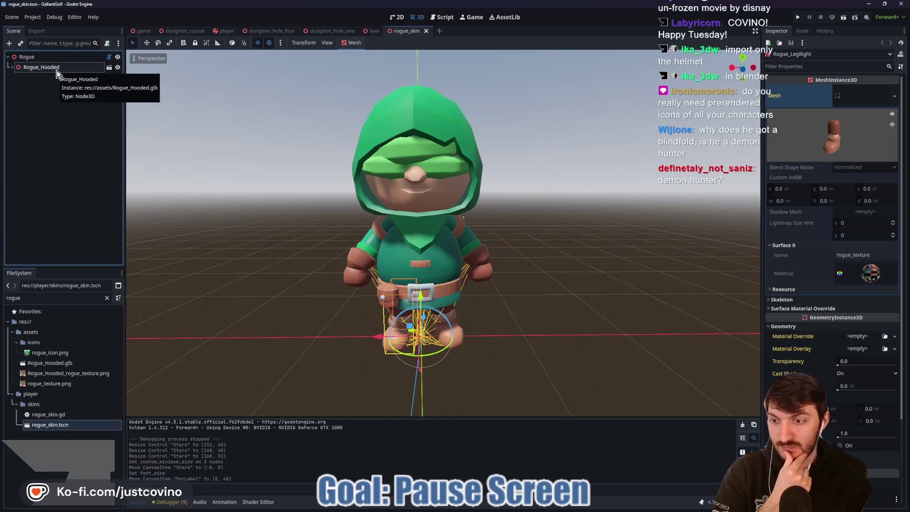
pyautogui.click(41, 56)
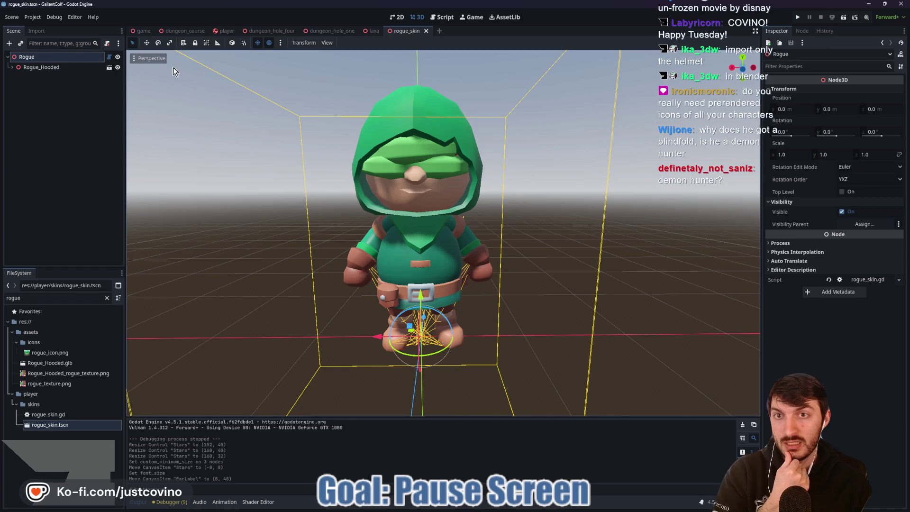
pyautogui.click(55, 67)
pyautogui.click(11, 67)
pyautogui.click(11, 68)
pyautogui.click(21, 57)
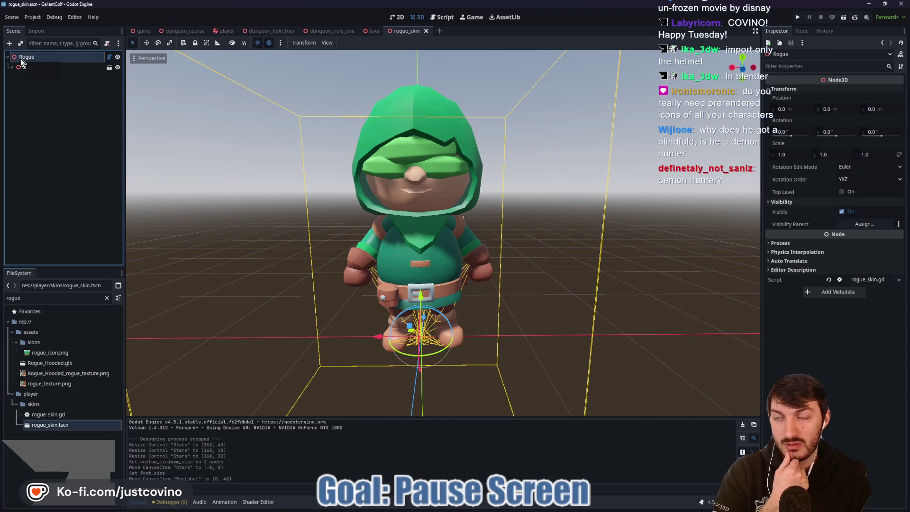
pyautogui.click(13, 17)
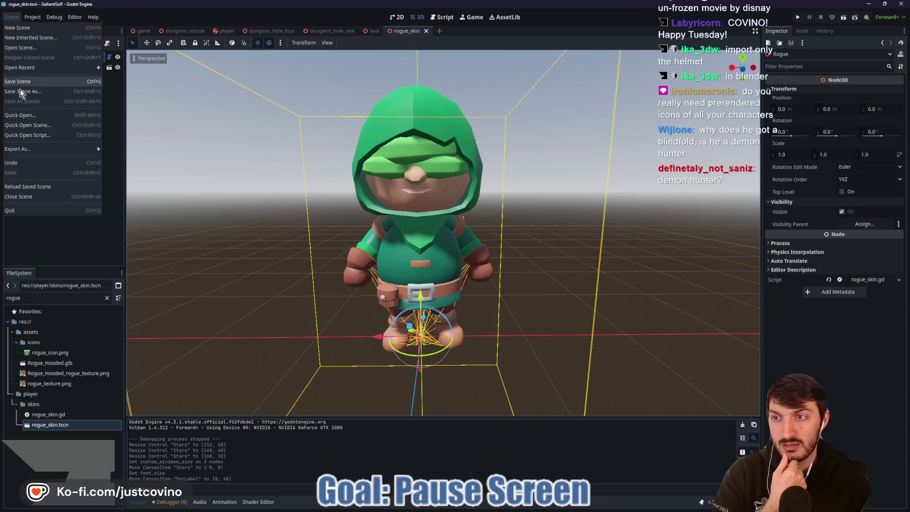
pyautogui.moveTo(26, 150)
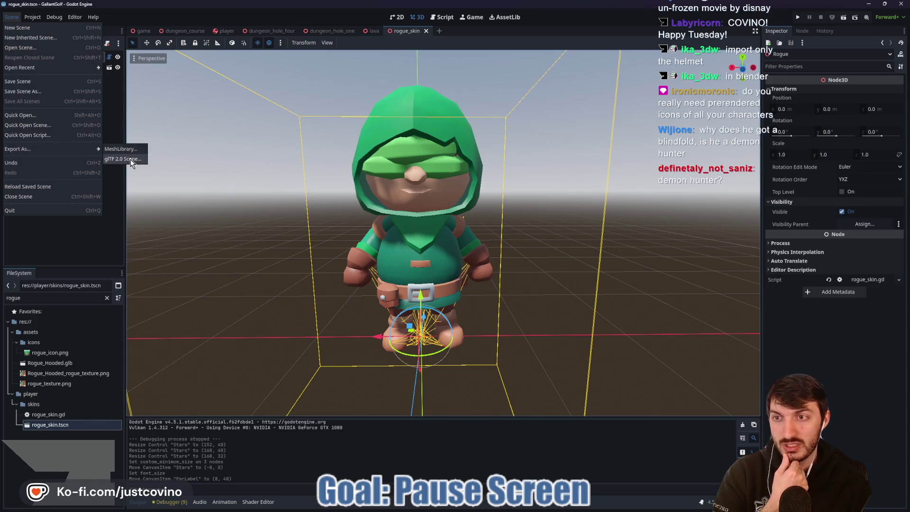
# - Export the rogue scene as glTF 2.0 rogue_skin.gltf into Desktop/TemporaryStuff
pyautogui.click(129, 159)
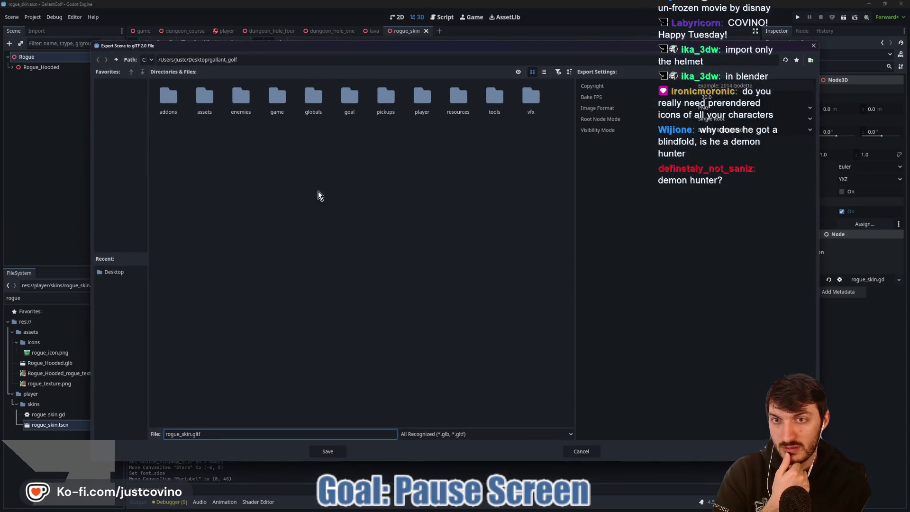
pyautogui.click(116, 59)
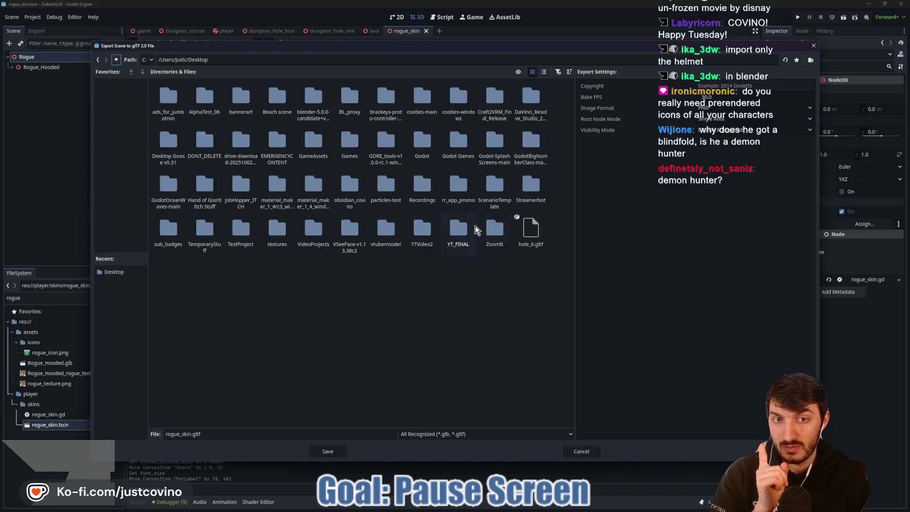
pyautogui.doubleClick(201, 230)
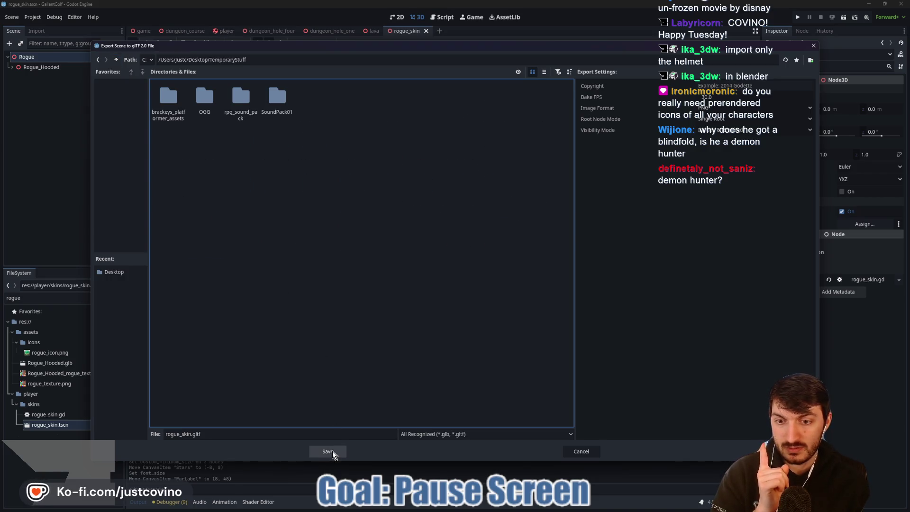
pyautogui.click(328, 452)
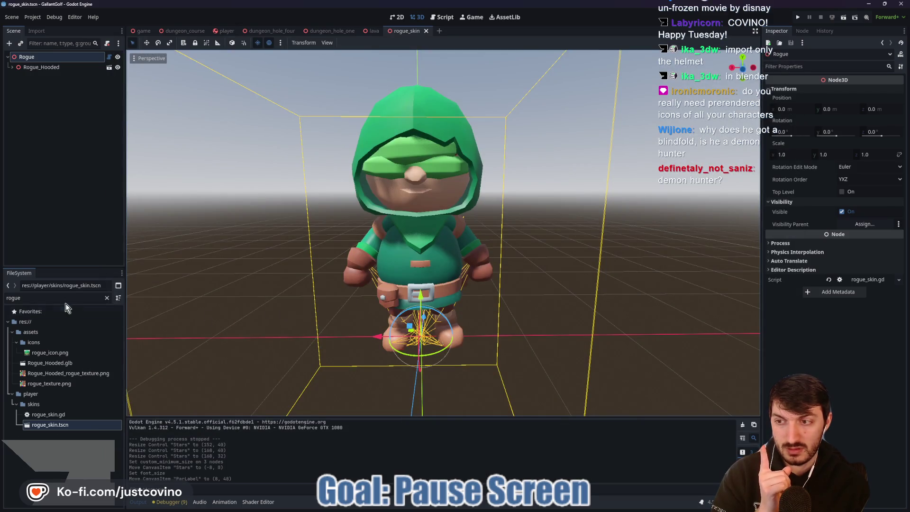
# - Filter the FileSystem by 'skin' and open wizard_skin.tscn, viewing the wizard from the front
pyautogui.click(55, 301)
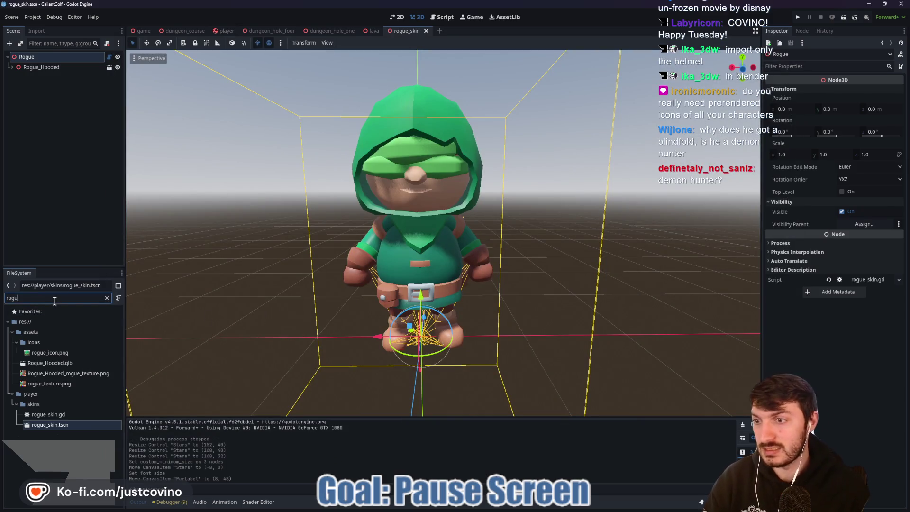
pyautogui.hotkey('ctrl', 'a')
pyautogui.write('sl')
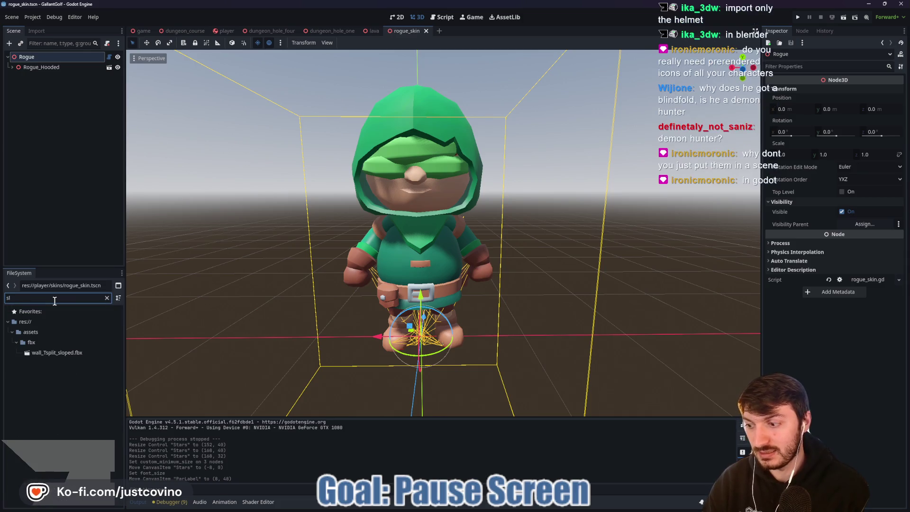
pyautogui.press('BackSpace')
pyautogui.write('ki')
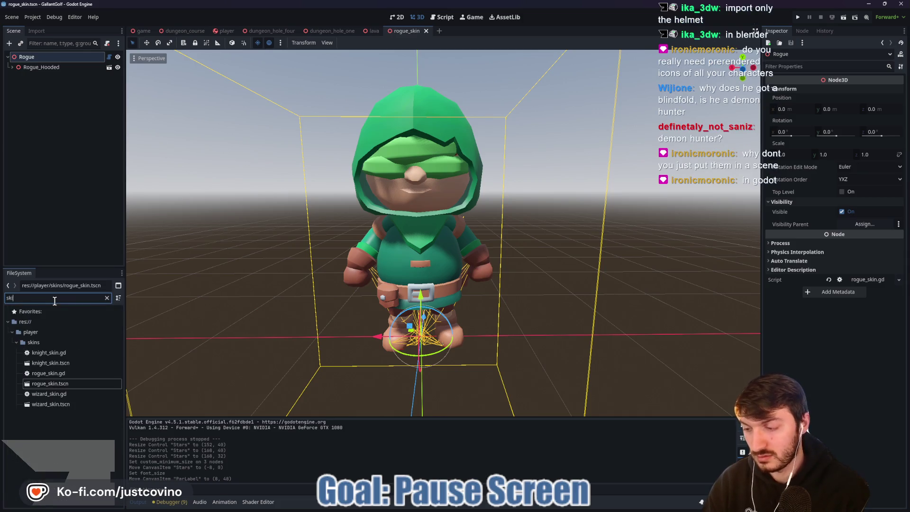
pyautogui.write('ns')
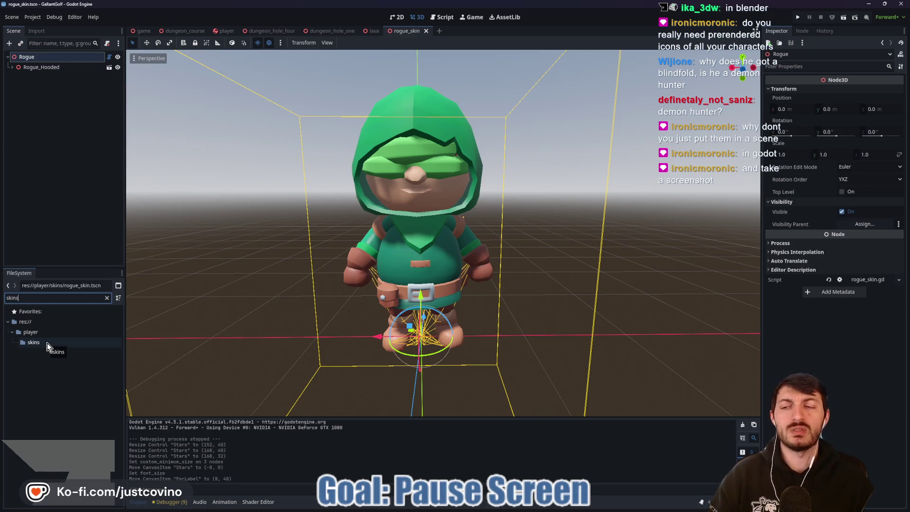
pyautogui.click(47, 342)
pyautogui.click(79, 298)
pyautogui.press('BackSpace')
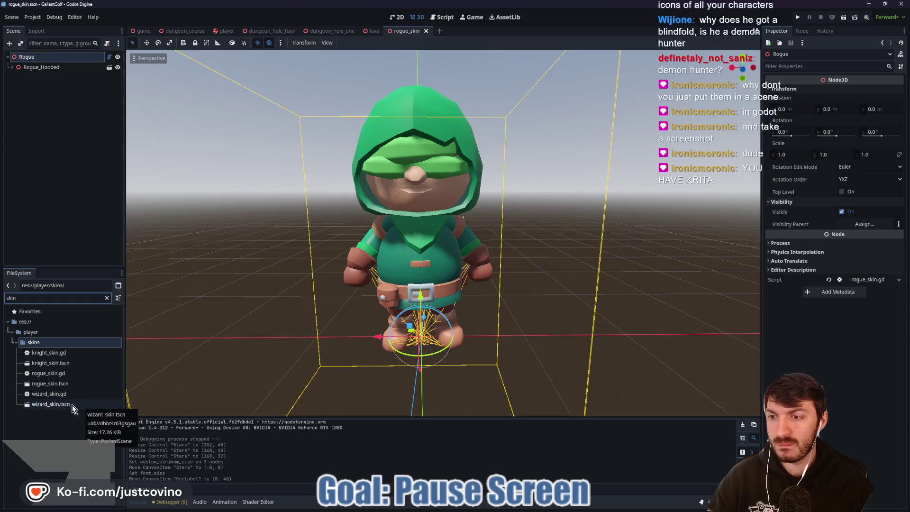
pyautogui.doubleClick(72, 404)
pyautogui.moveTo(405, 311)
pyautogui.mouseDown()
pyautogui.moveTo(214, 306)
pyautogui.moveTo(210, 290)
pyautogui.mouseUp()
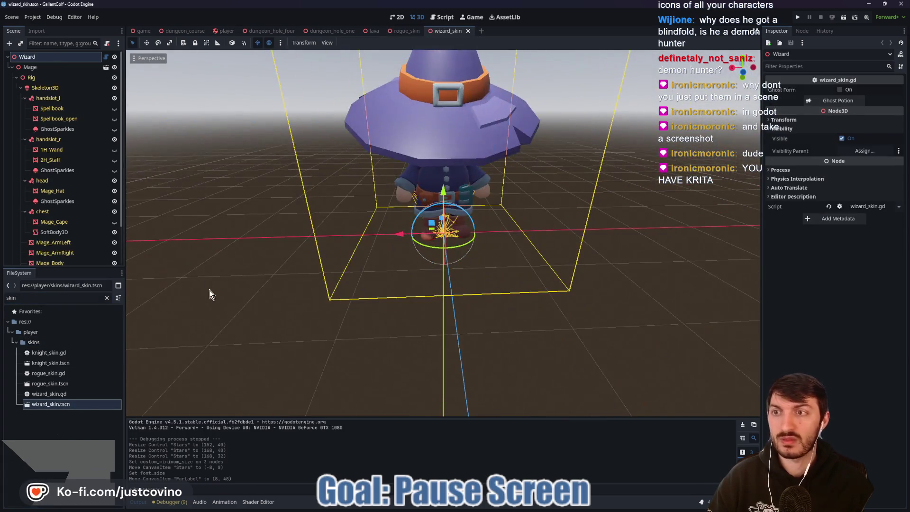
# - Export the wizard scene as glTF 2.0 wizard_skin.gltf into Desktop/TemporaryStuff
pyautogui.click(12, 17)
pyautogui.moveTo(30, 150)
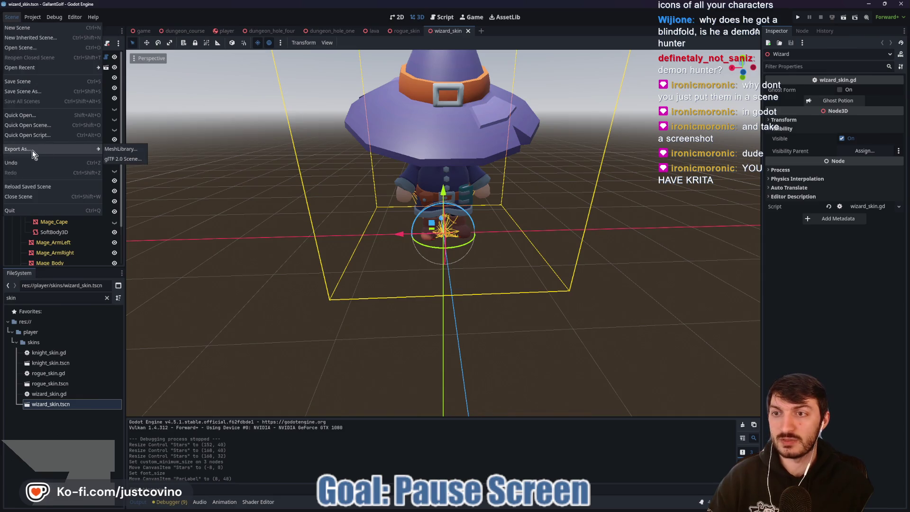
pyautogui.click(121, 158)
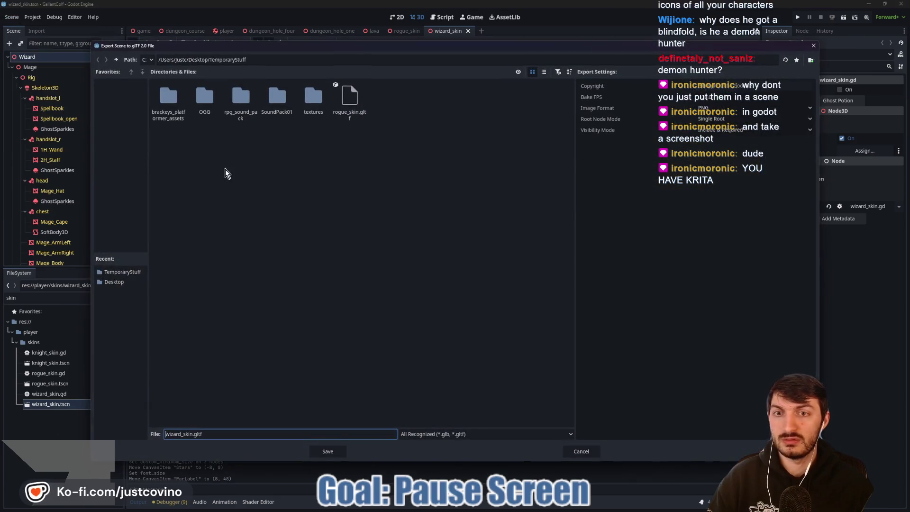
pyautogui.click(116, 61)
pyautogui.doubleClick(205, 230)
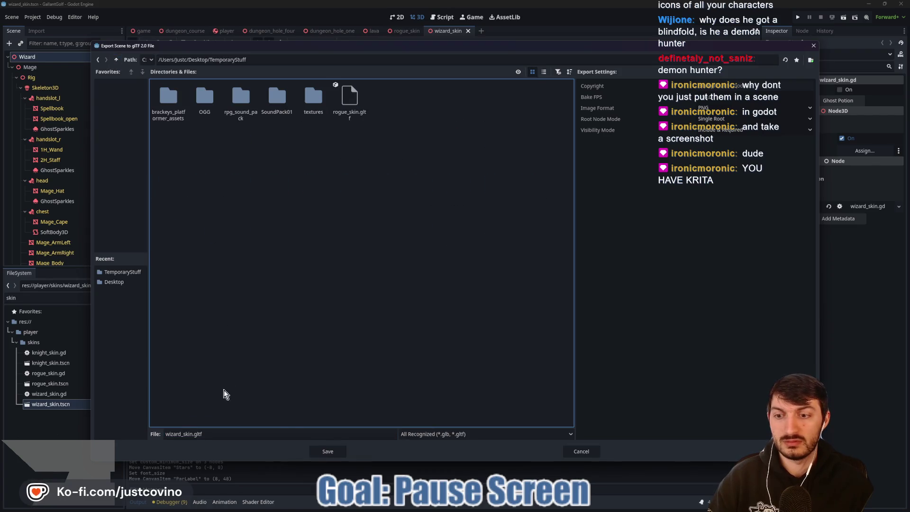
pyautogui.click(328, 451)
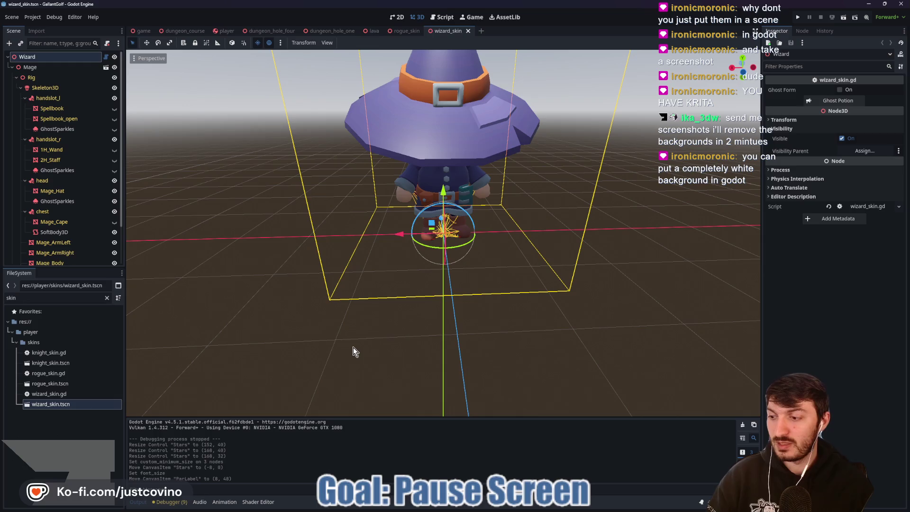
# - Open knight_skin.tscn and export it as glTF 2.0 knight_skin.gltf to the same folder
pyautogui.doubleClick(55, 364)
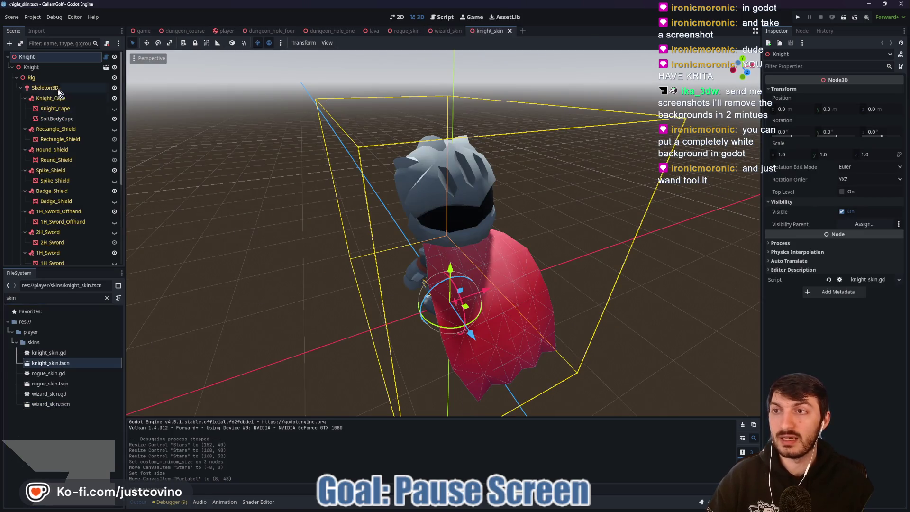
pyautogui.click(11, 17)
pyautogui.moveTo(38, 152)
pyautogui.click(111, 157)
pyautogui.click(327, 451)
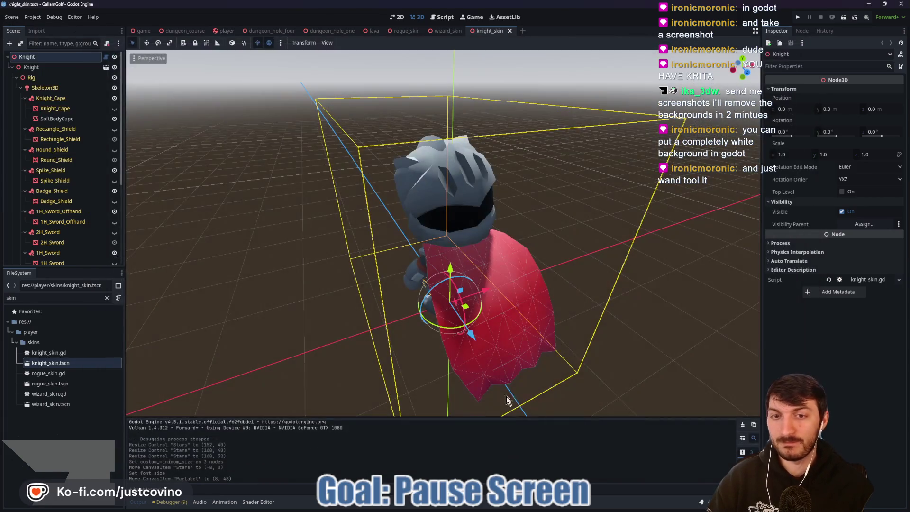
pyautogui.hotkey('alt', 'Tab')
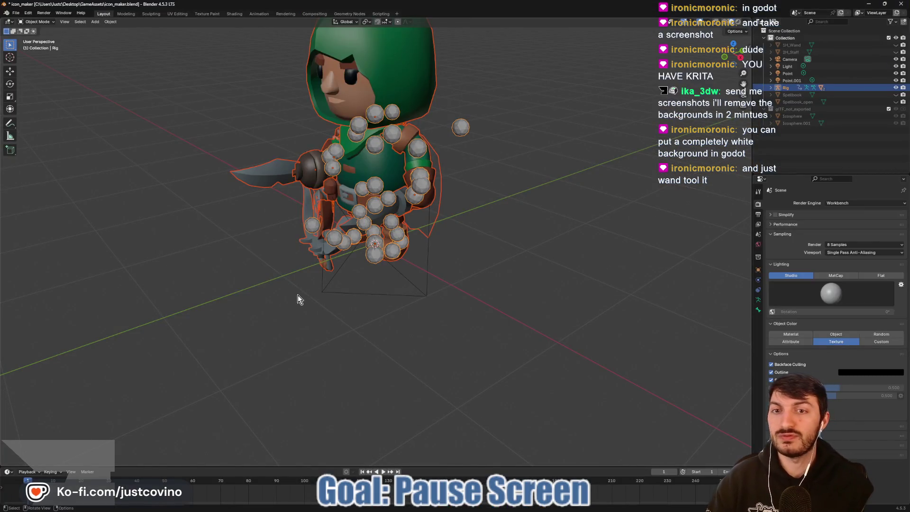
# - Delete the old Rig, then import knight_skin.gltf from Desktop/TemporaryStuff as glTF 2.0
pyautogui.press('x')
pyautogui.click(386, 113)
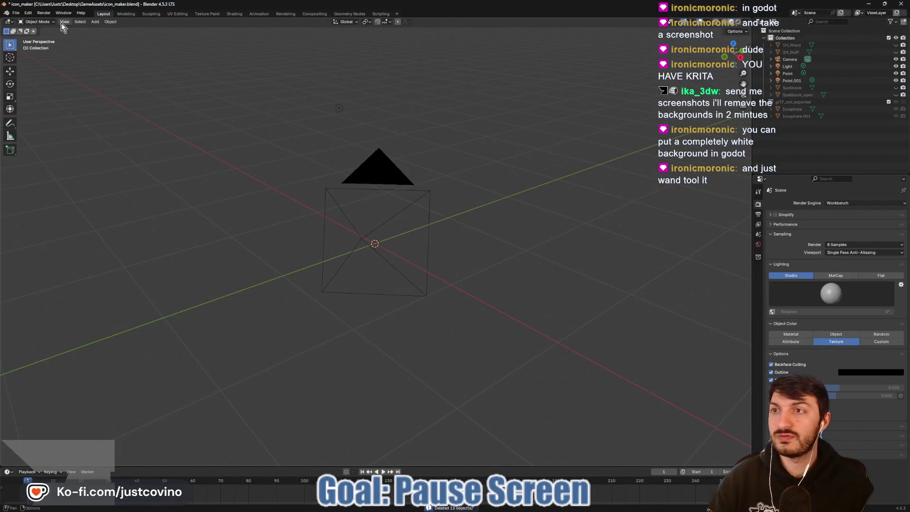
pyautogui.click(16, 13)
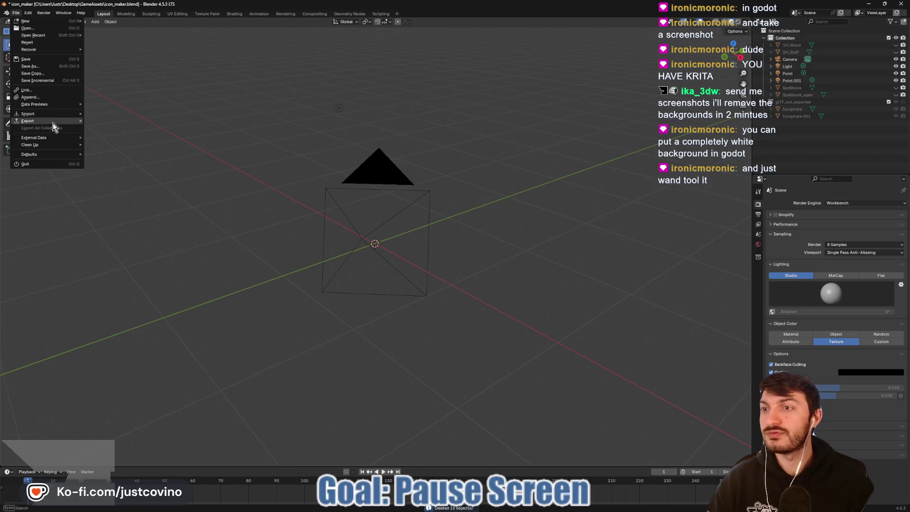
pyautogui.moveTo(45, 114)
pyautogui.click(126, 191)
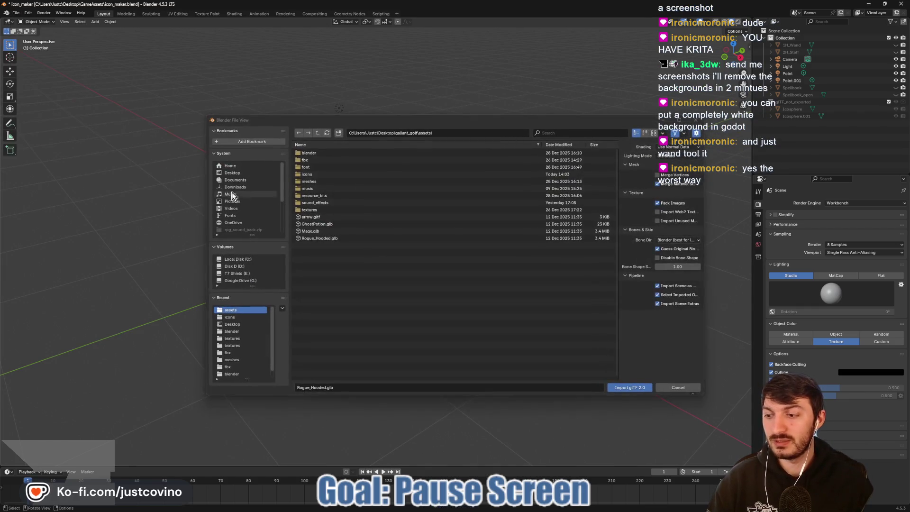
pyautogui.click(235, 174)
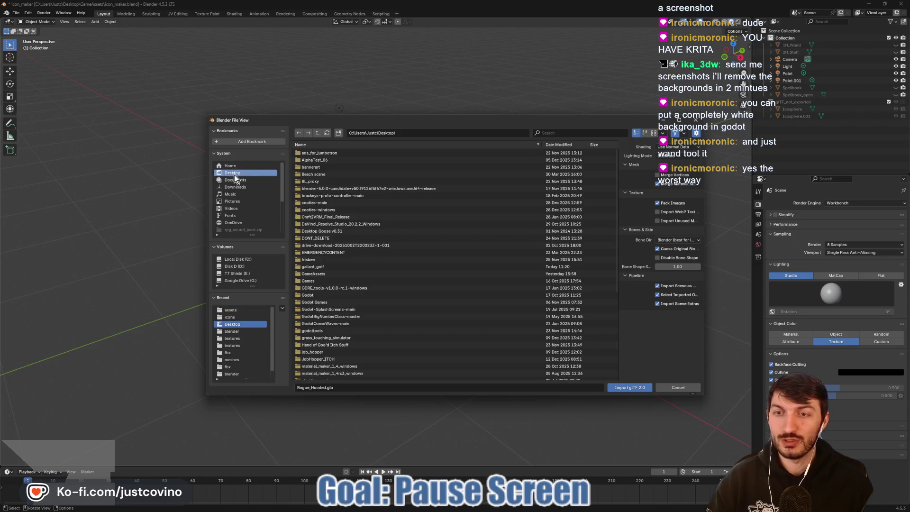
pyautogui.scroll(-2, 417, 284)
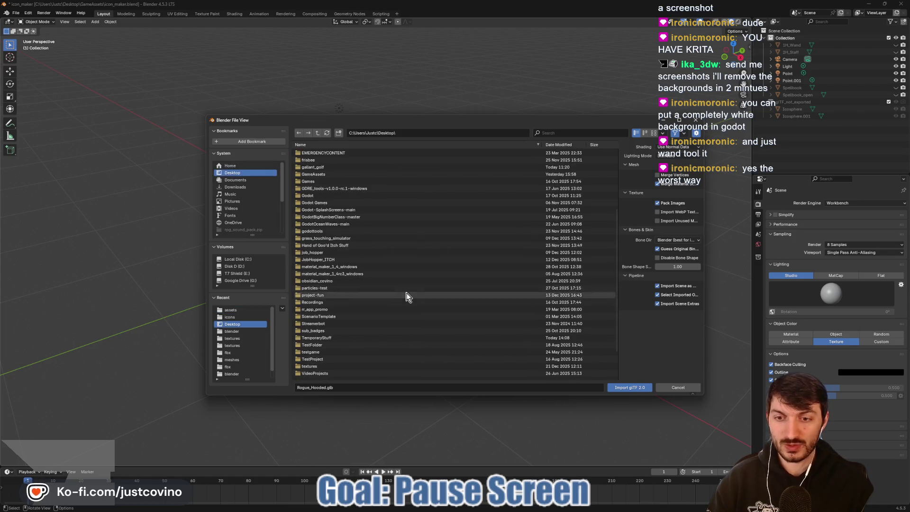
pyautogui.click(329, 337)
pyautogui.click(316, 188)
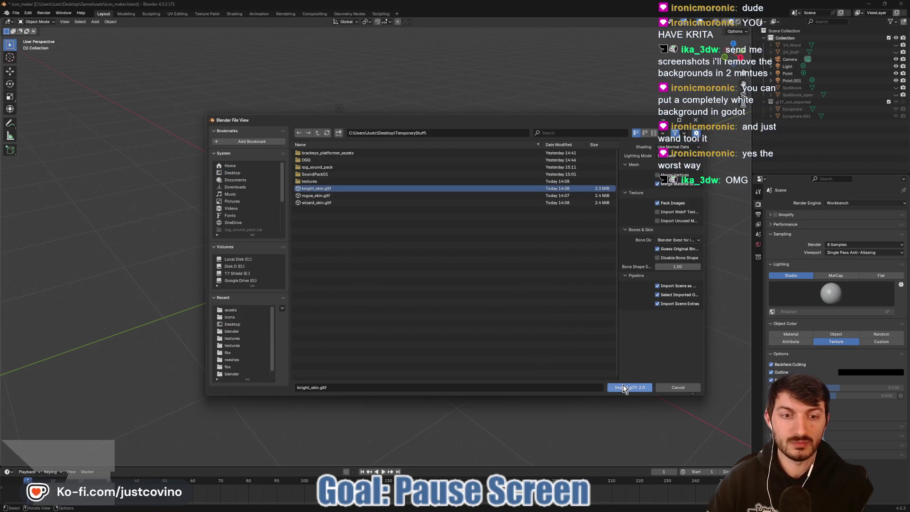
pyautogui.click(621, 387)
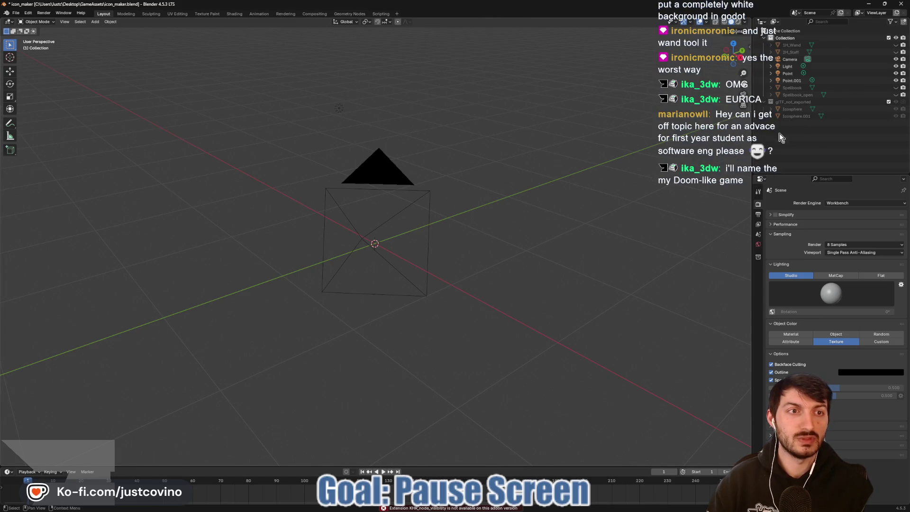
# - Delete Spellbook_open, the icospheres, Spellbook and 2H_Staff, leaving only camera and lights
pyautogui.click(786, 95)
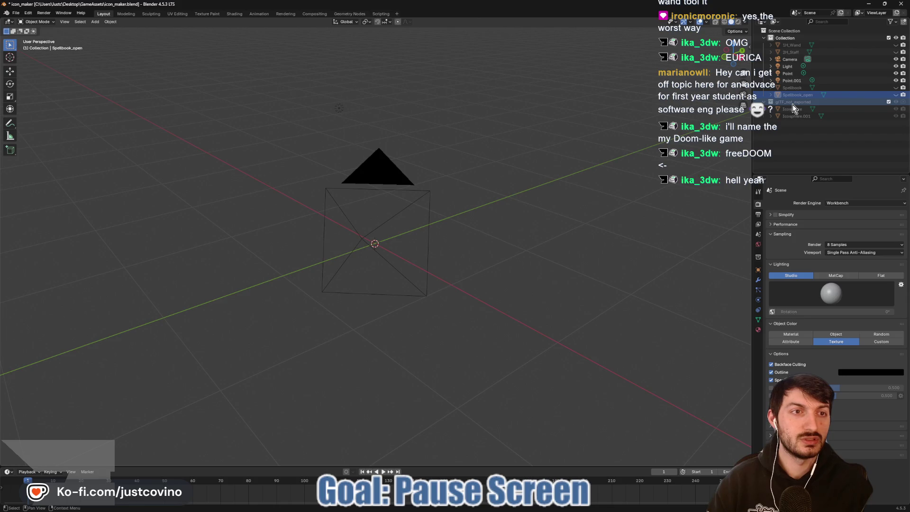
pyautogui.hotkey('ctrl', 'z')
pyautogui.click(794, 102)
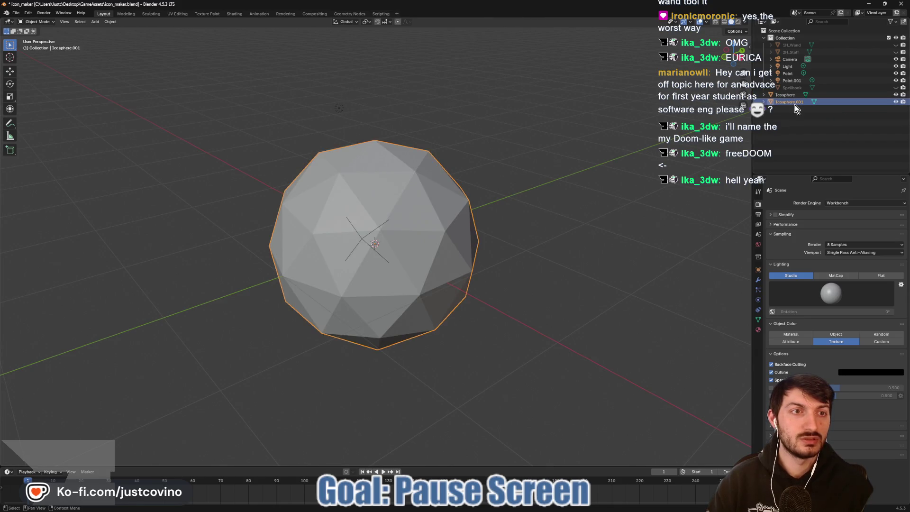
pyautogui.keyDown('ctrl'); pyautogui.click(793, 102); pyautogui.keyUp('ctrl')
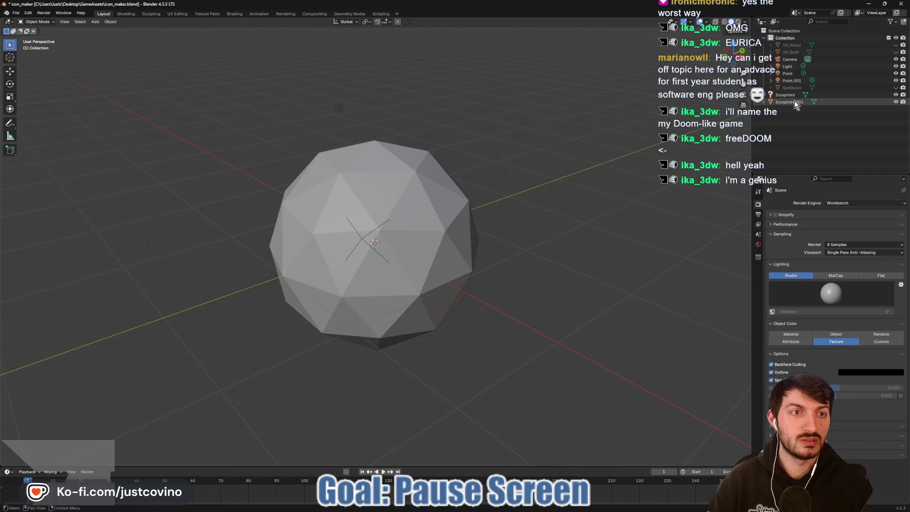
pyautogui.hotkey('ctrl', 'z')
pyautogui.hotkey('ctrl', 'z')
pyautogui.hotkey('ctrl', 'z')
pyautogui.click(794, 45)
pyautogui.hotkey('ctrl', 'z')
pyautogui.moveTo(559, 195); pyautogui.dragTo(518, 197)
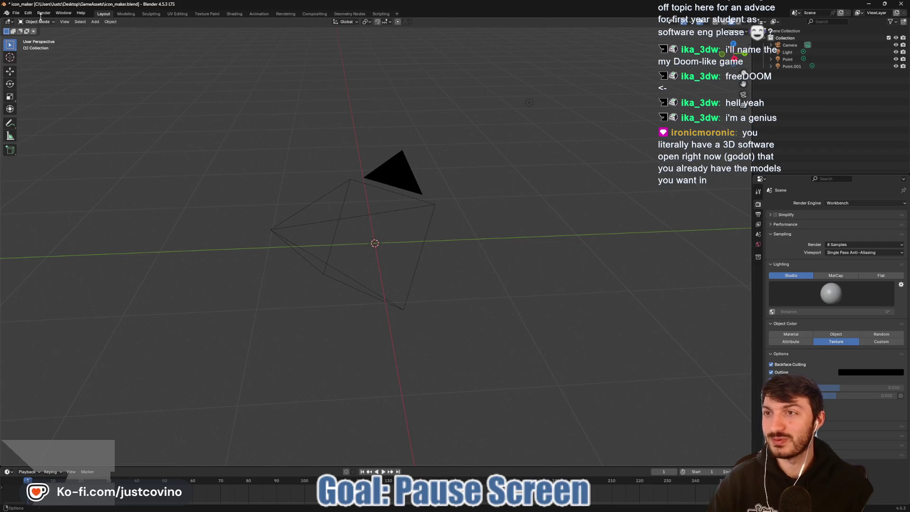
# - Import Rogue_Hooded.glb as glTF 2.0, inspect it, then delete the rogue and its rig
pyautogui.click(17, 14)
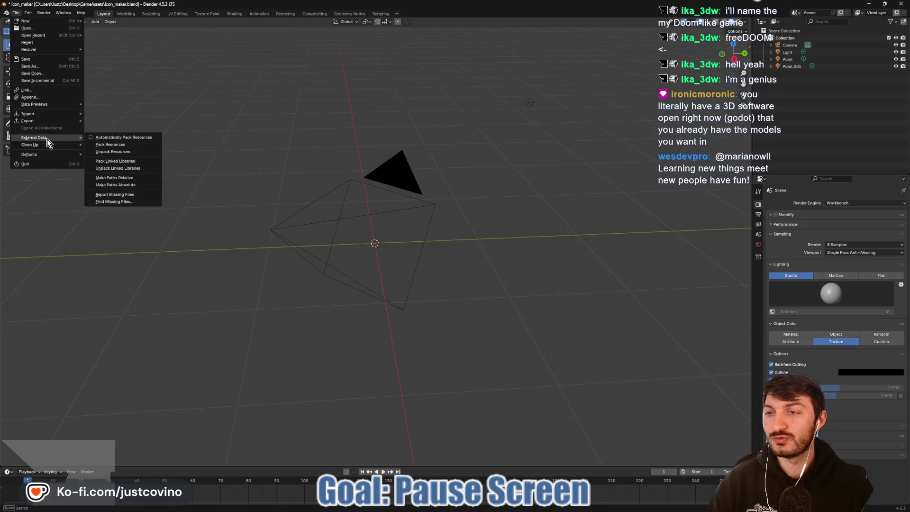
pyautogui.moveTo(43, 115)
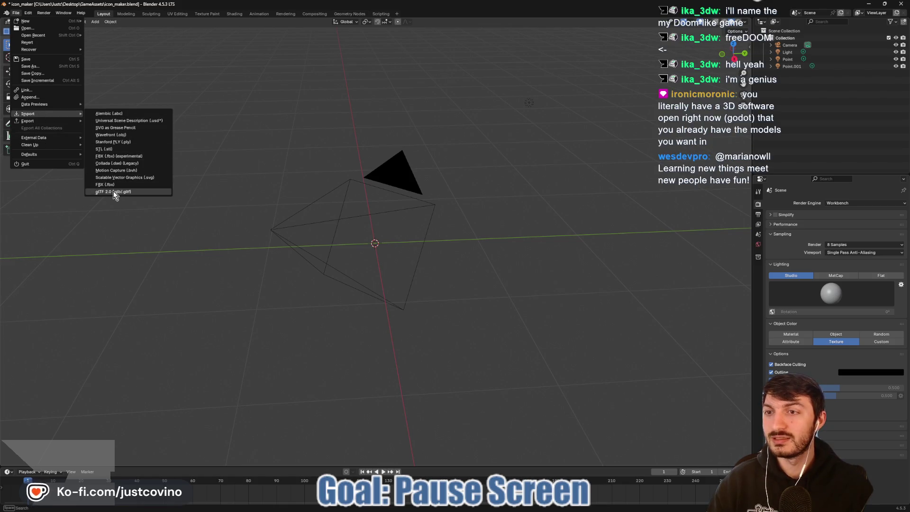
pyautogui.click(115, 192)
pyautogui.click(322, 238)
pyautogui.click(626, 387)
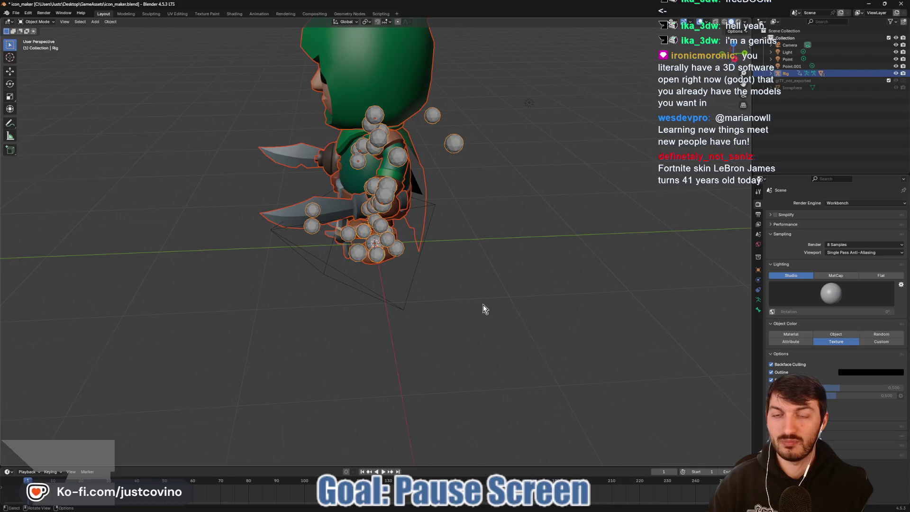
pyautogui.moveTo(481, 308); pyautogui.dragTo(553, 305)
pyautogui.press('x')
pyautogui.press('Return')
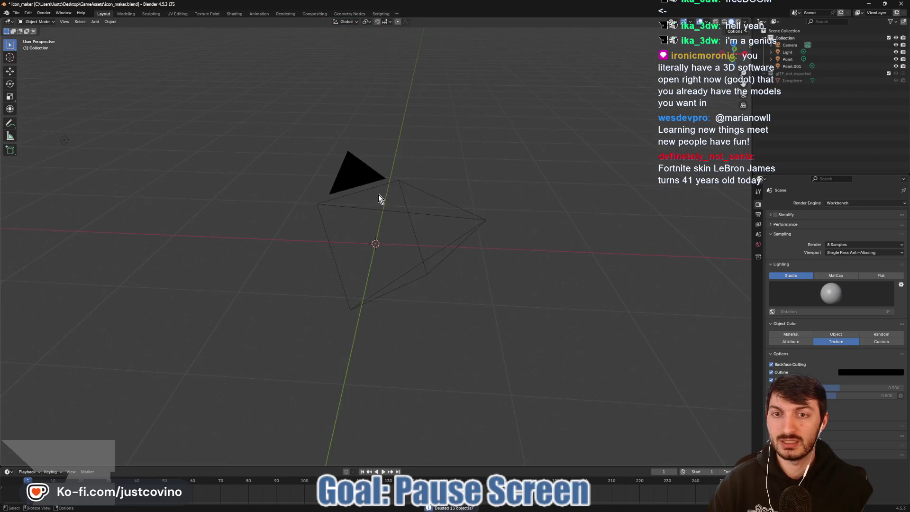
# - Import rogue_skin.gltf from the recent TemporaryStuff folder as glTF 2.0
pyautogui.click(15, 13)
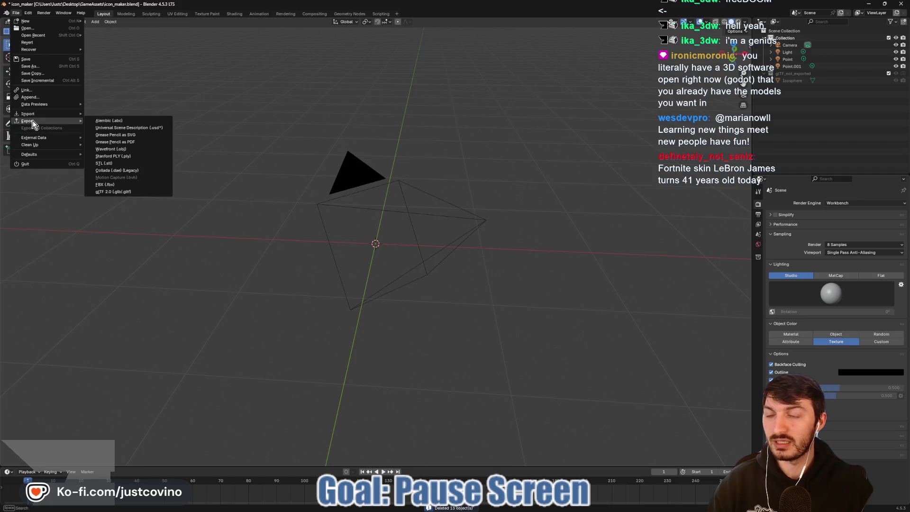
pyautogui.moveTo(34, 117)
pyautogui.click(117, 195)
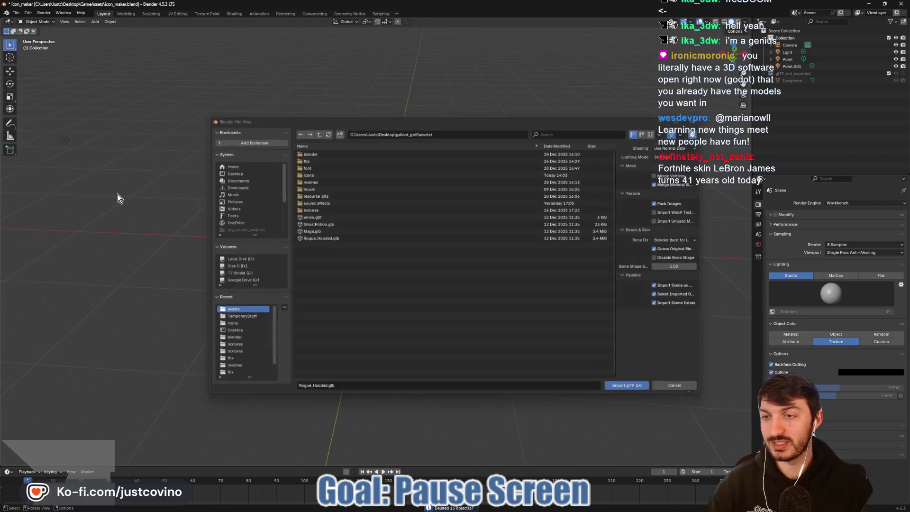
pyautogui.click(239, 317)
pyautogui.click(332, 195)
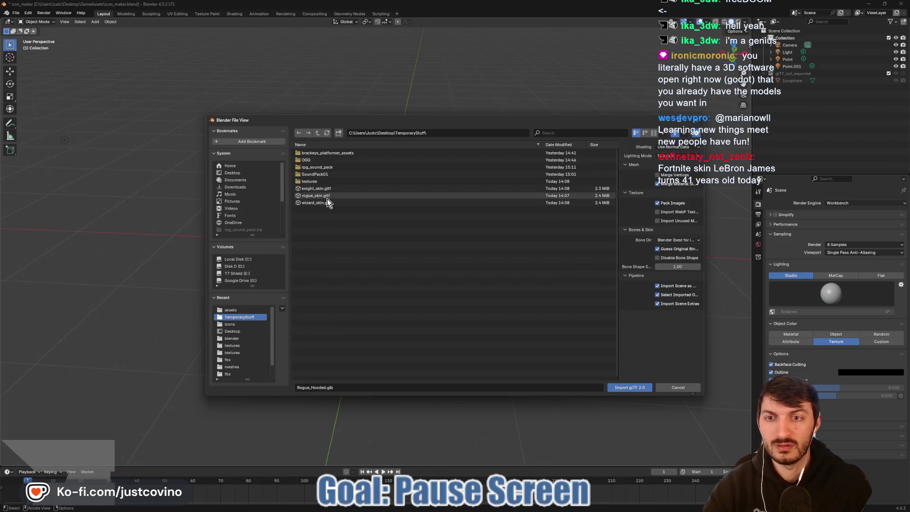
pyautogui.click(637, 388)
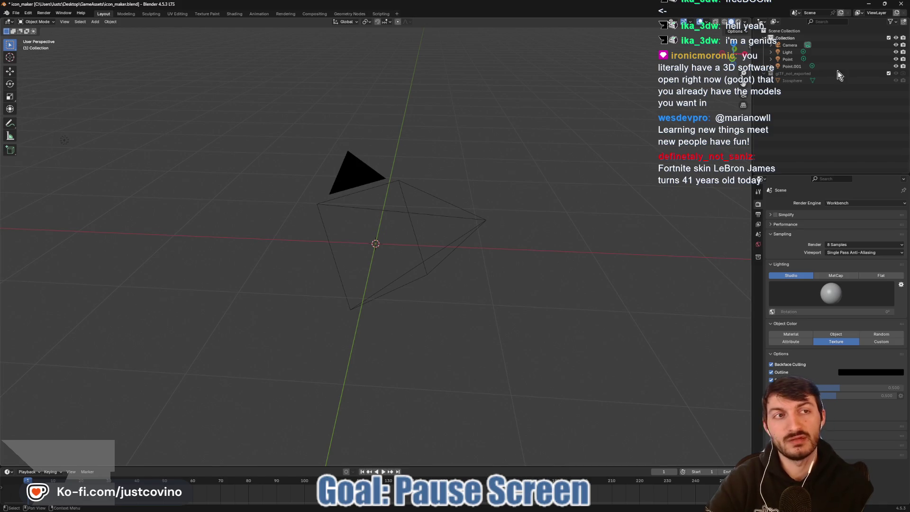
# - Quit Blender without saving and create a new 3D scene with root named DELETETHIS
pyautogui.click(901, 4)
pyautogui.click(474, 270)
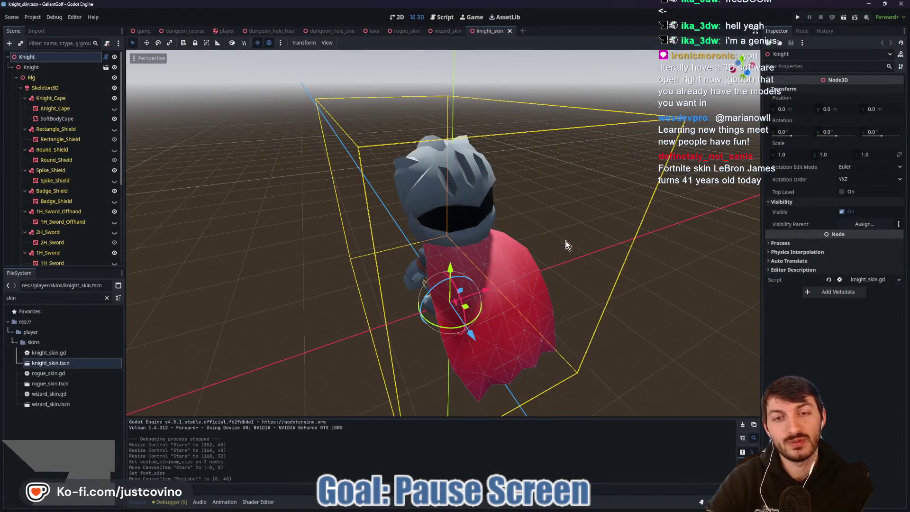
pyautogui.click(522, 31)
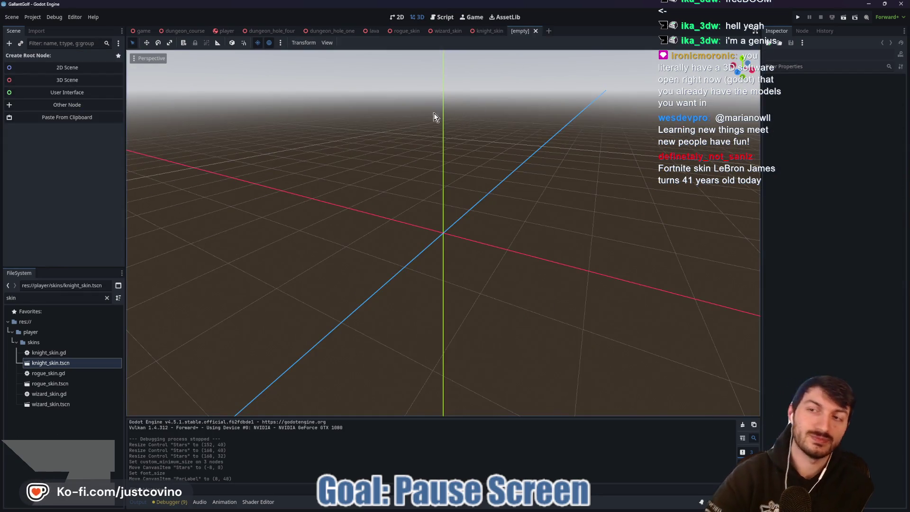
pyautogui.click(80, 84)
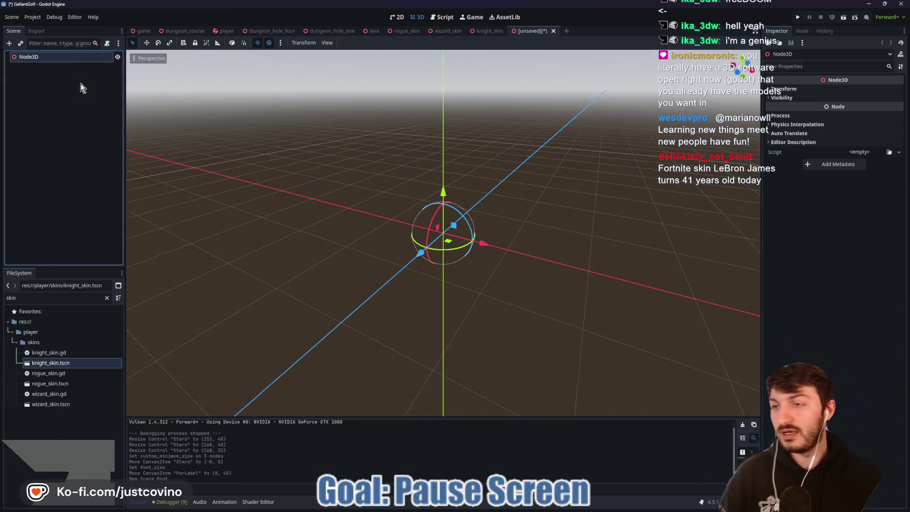
pyautogui.doubleClick(71, 57)
pyautogui.write('DELE')
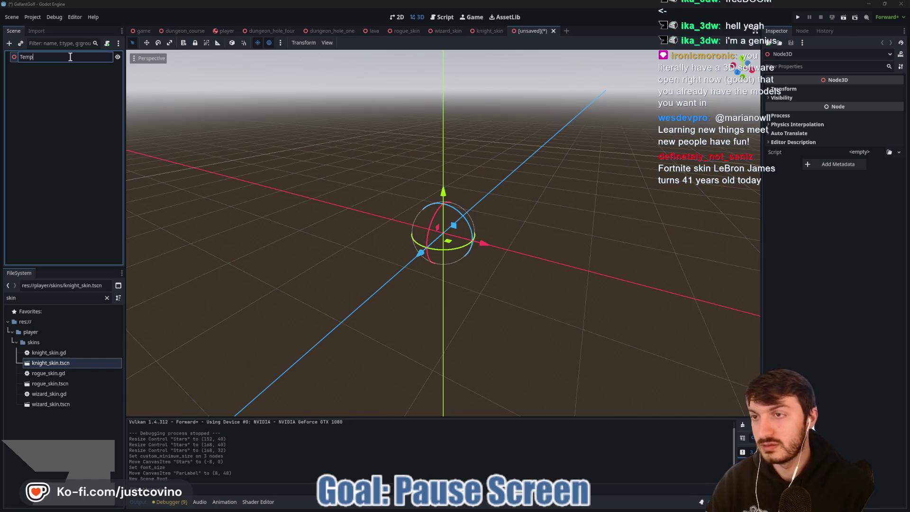
pyautogui.write('TETHIS')
# - Instance knight_skin under the root and set its X and Z position to 0
pyautogui.moveTo(51, 362); pyautogui.dragTo(457, 273)
pyautogui.moveTo(602, 276)
pyautogui.mouseDown()
pyautogui.moveTo(434, 265)
pyautogui.moveTo(393, 278)
pyautogui.mouseUp()
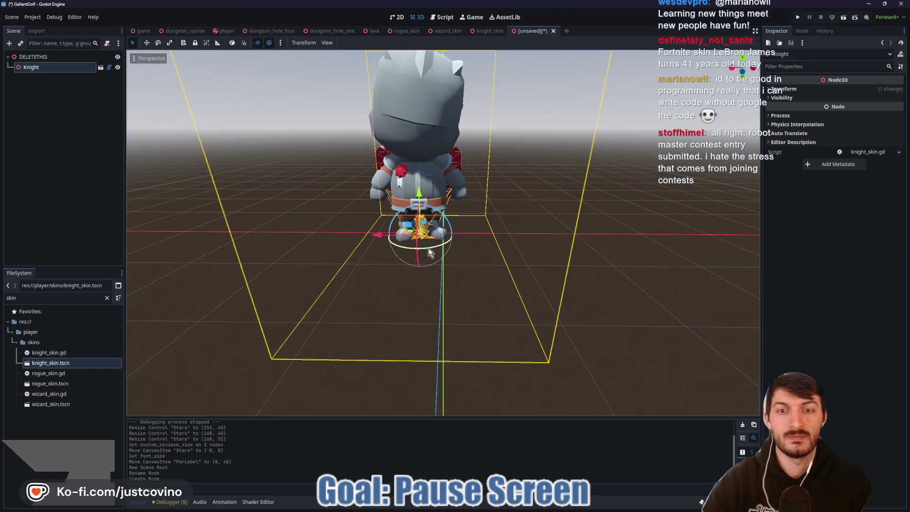
pyautogui.click(784, 89)
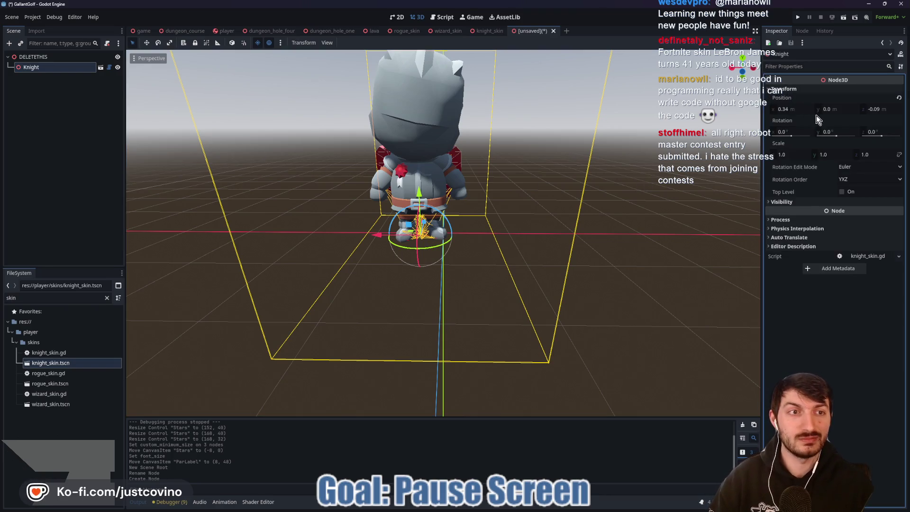
pyautogui.click(792, 108)
pyautogui.press('Tab')
pyautogui.press('Tab')
pyautogui.write('0')
pyautogui.press('Return')
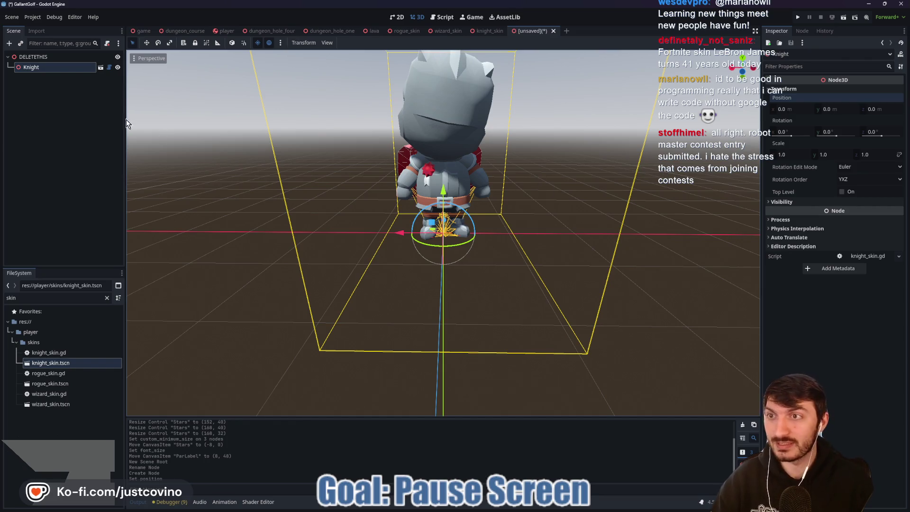
pyautogui.click(33, 57)
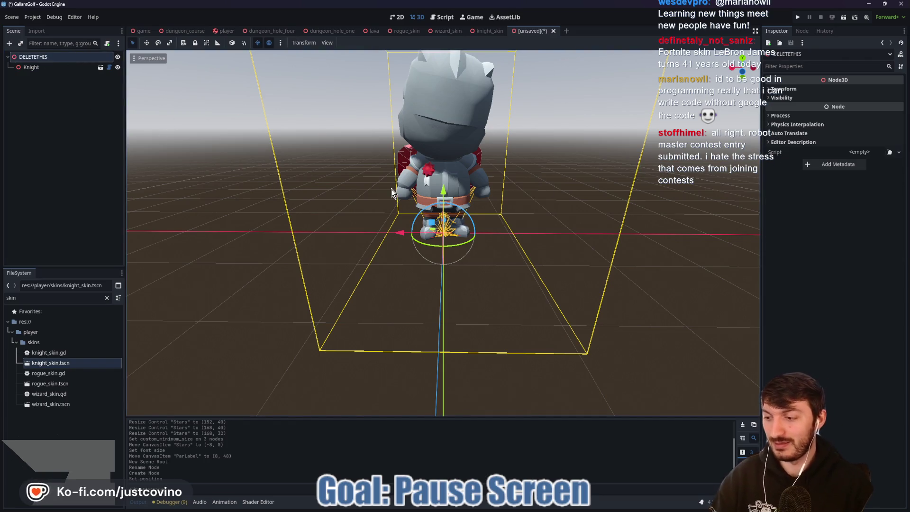
# - Add a Camera3D node under DELETETHIS and orbit to see it alongside the knight
pyautogui.hotkey('ctrl', 'a')
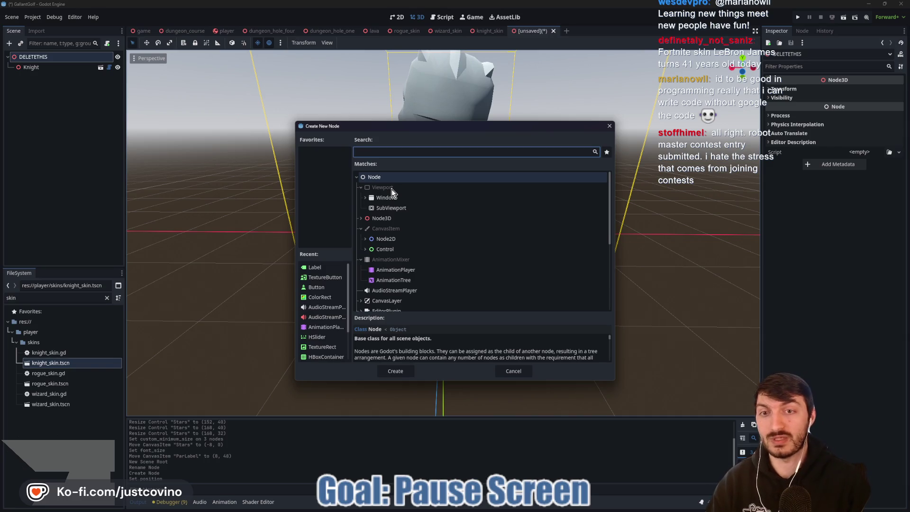
pyautogui.write('camera3d')
pyautogui.press('Return')
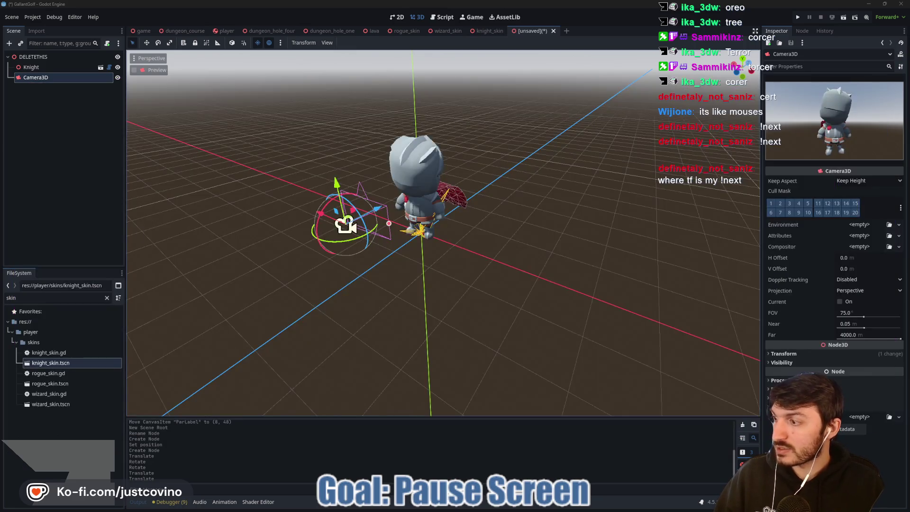
pyautogui.moveTo(419, 259)
pyautogui.mouseDown()
pyautogui.moveTo(459, 266)
pyautogui.moveTo(510, 254)
pyautogui.mouseUp()
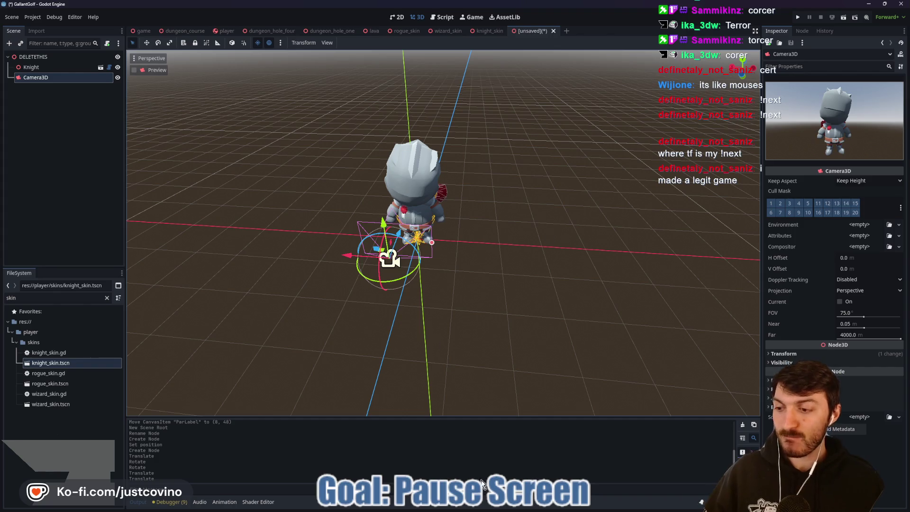
pyautogui.click(504, 507)
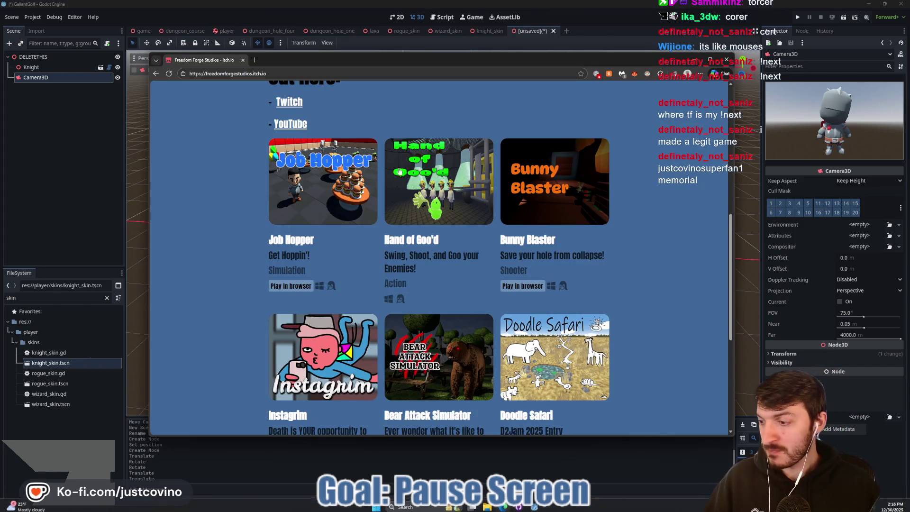
pyautogui.scroll(5, 469, 226)
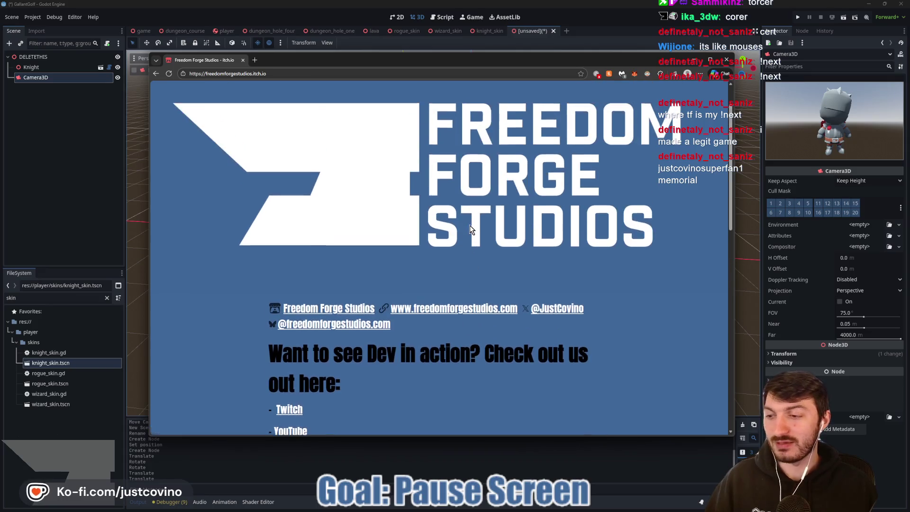
pyautogui.scroll(1, 506, 214)
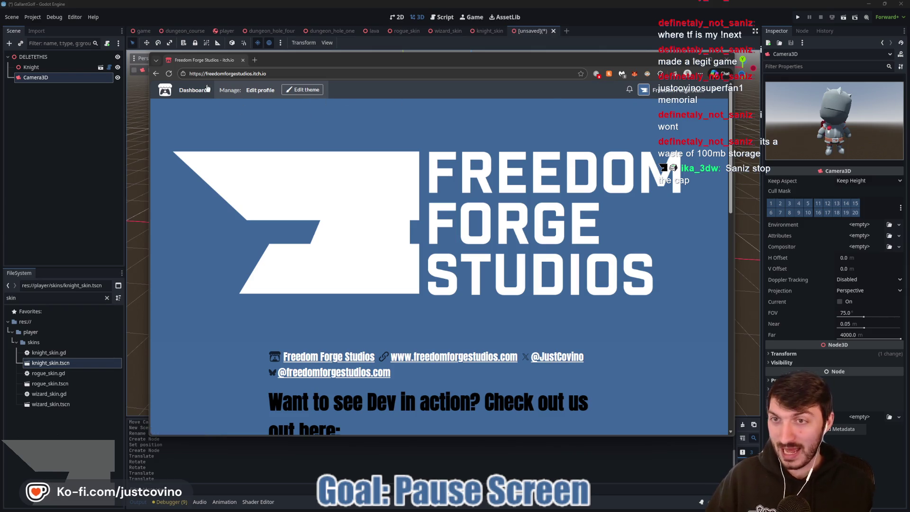
pyautogui.hotkey('alt', 'Tab')
pyautogui.click(342, 184)
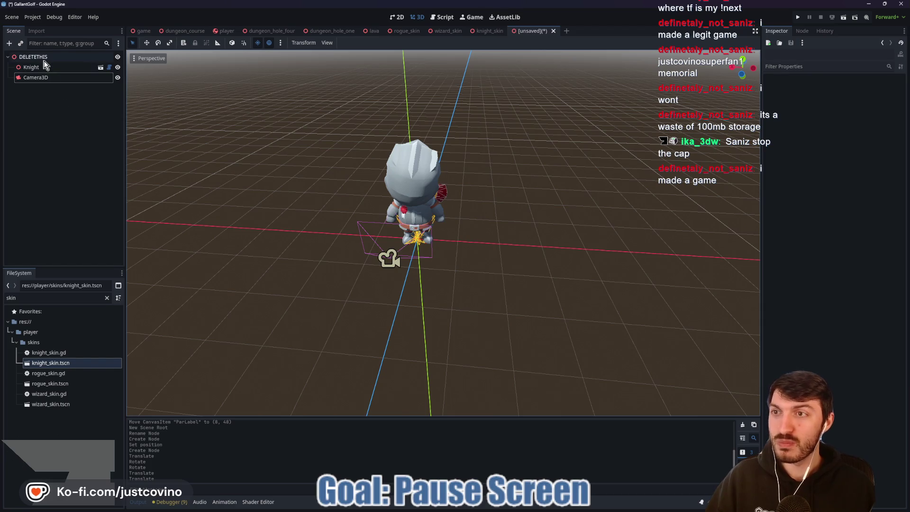
# - Add a MeshInstance3D node under the DELETETHIS root
pyautogui.click(95, 56)
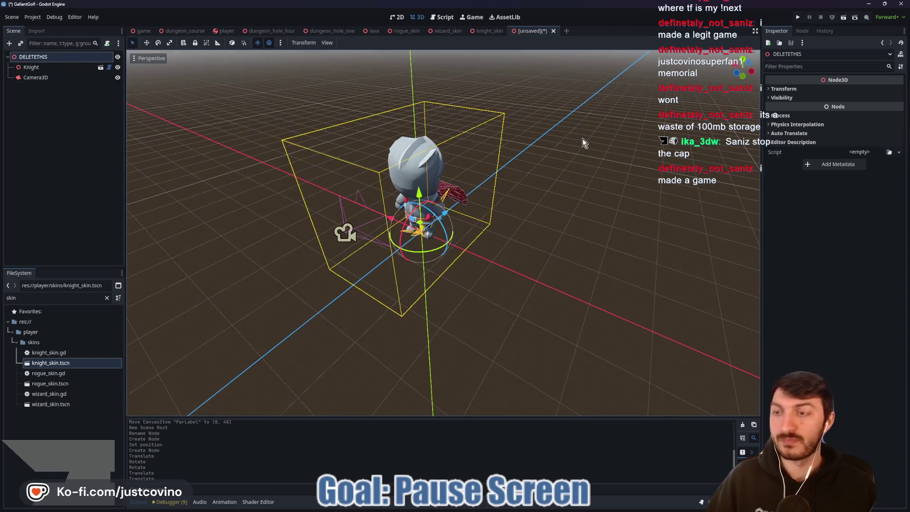
pyautogui.hotkey('ctrl', 'a')
pyautogui.write('pl')
pyautogui.press('BackSpace')
pyautogui.press('BackSpace')
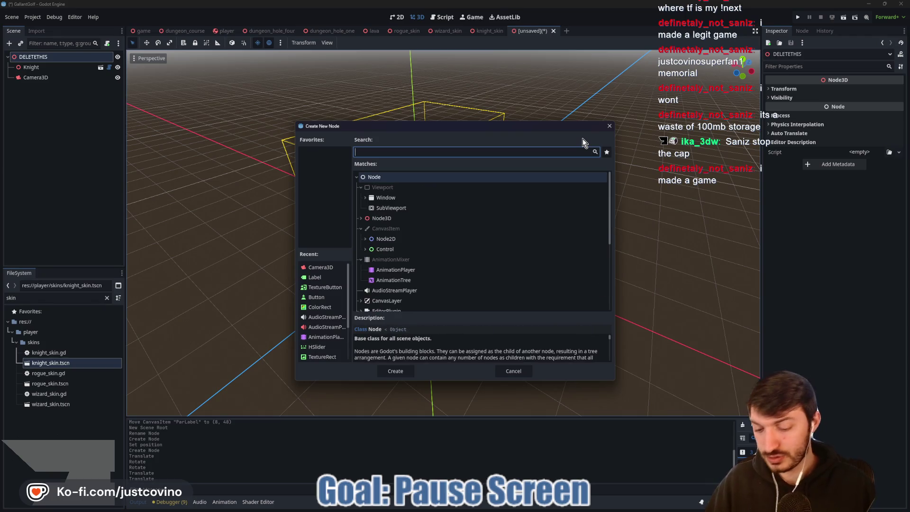
pyautogui.write('meshin')
pyautogui.press('Return')
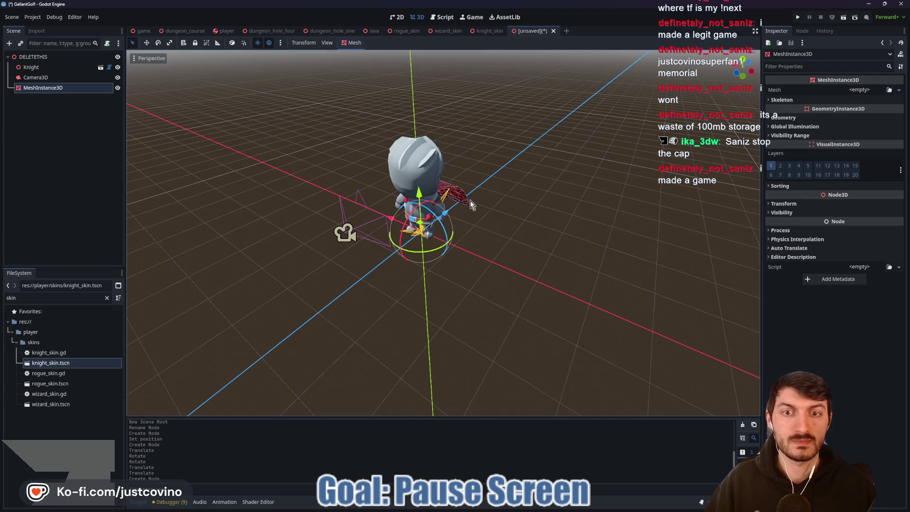
# - Give it a new PlaneMesh, stand it upright and move it behind the knight along Z
pyautogui.click(855, 92)
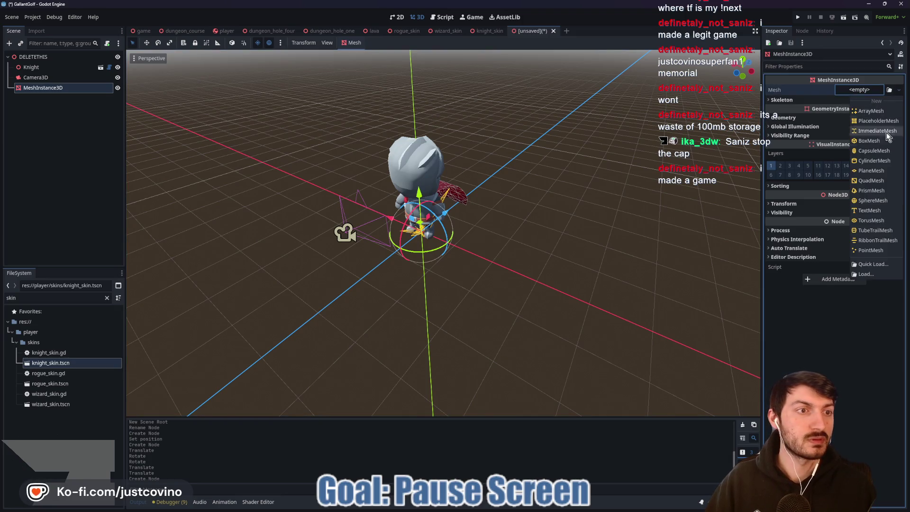
pyautogui.click(875, 171)
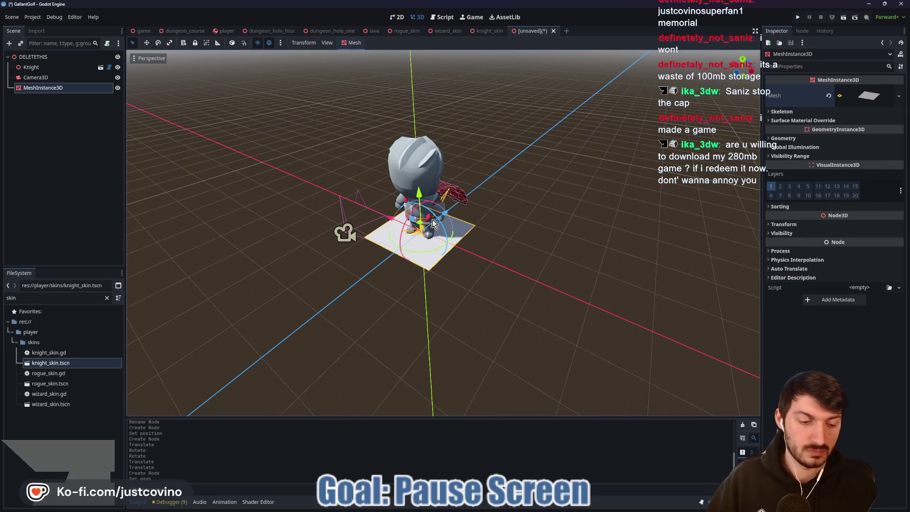
pyautogui.moveTo(412, 213); pyautogui.dragTo(412, 249)
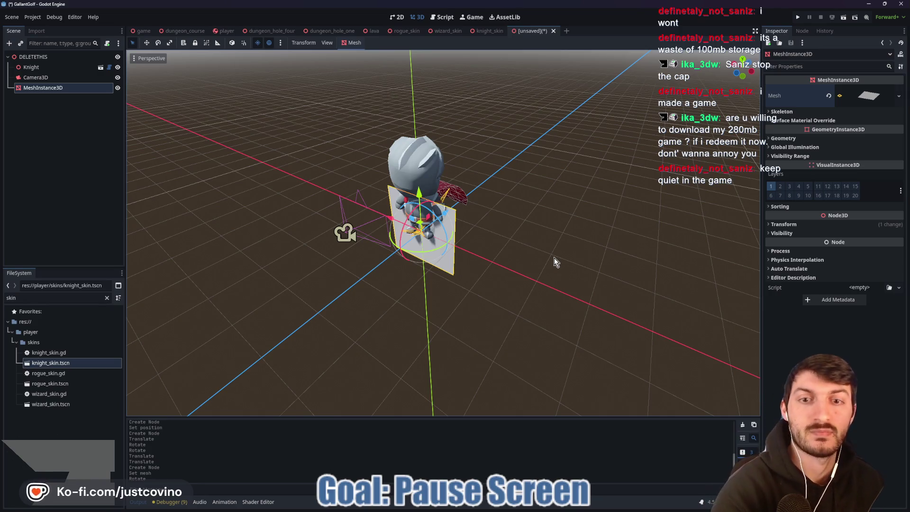
pyautogui.moveTo(445, 214); pyautogui.dragTo(497, 188)
pyautogui.click(866, 96)
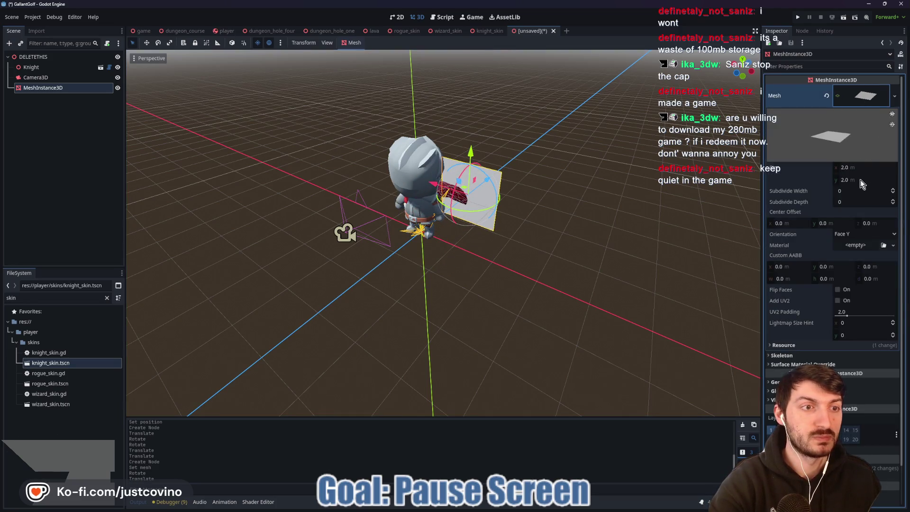
# - Set the backdrop PlaneMesh Size x and y to 20 each
pyautogui.click(852, 168)
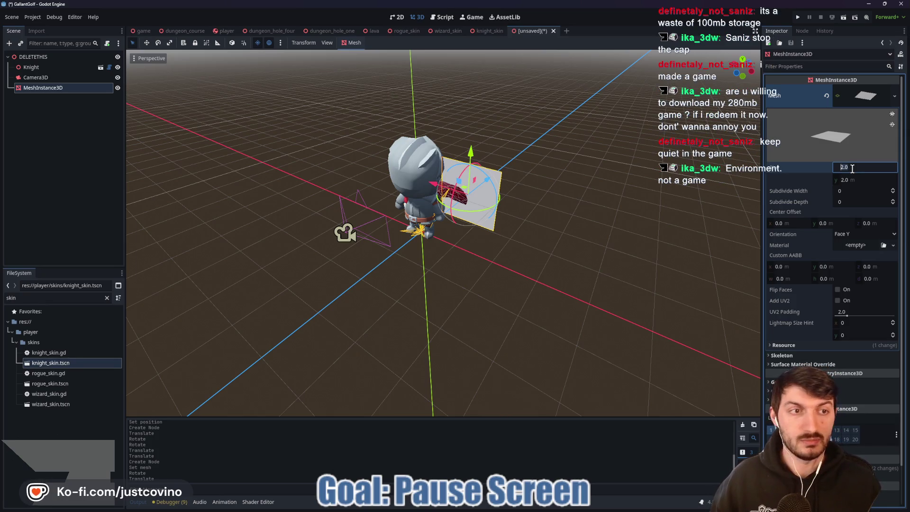
pyautogui.write('20')
pyautogui.press('Tab')
pyautogui.press('Return')
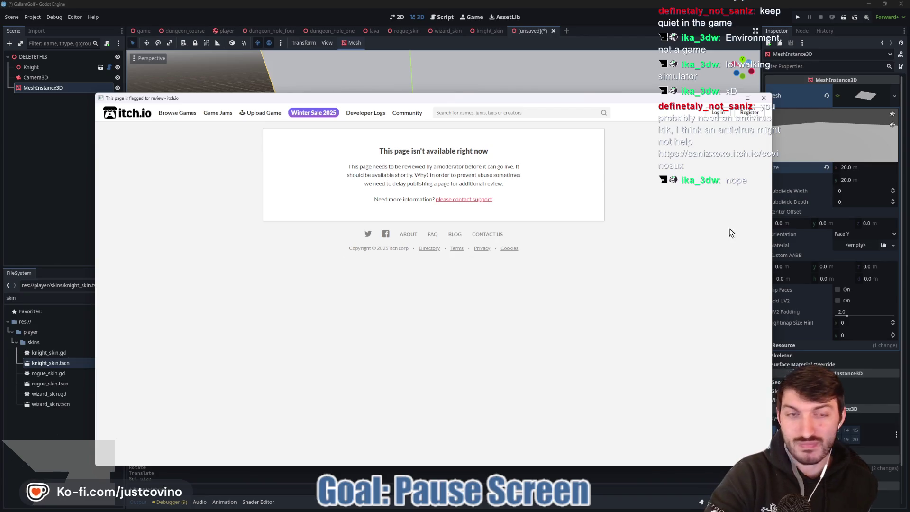
# - Close the browser window showing the unavailable itch.io page, then bring the browser back up
pyautogui.click(763, 98)
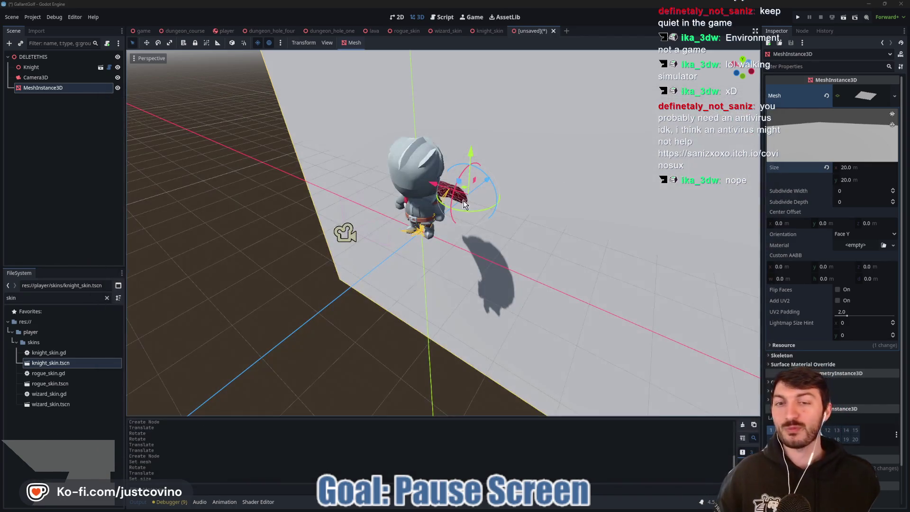
pyautogui.hotkey('alt', 'Tab')
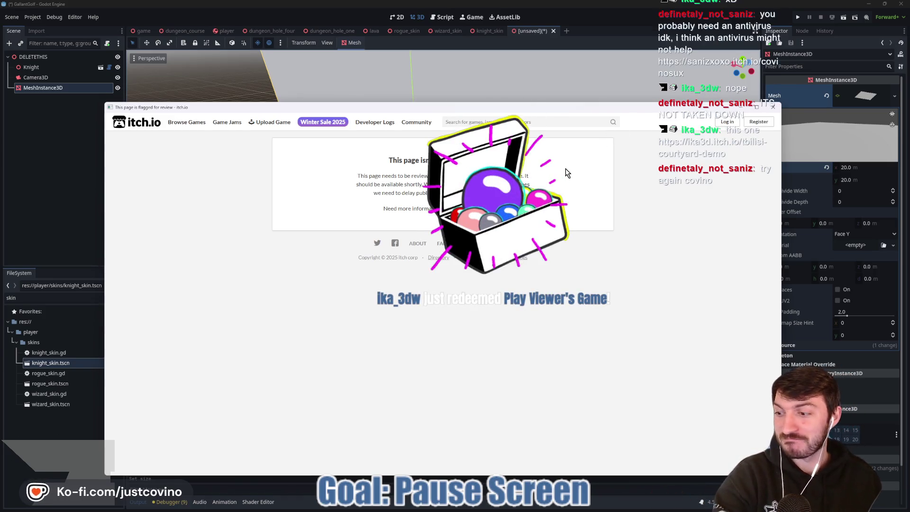
pyautogui.click(772, 108)
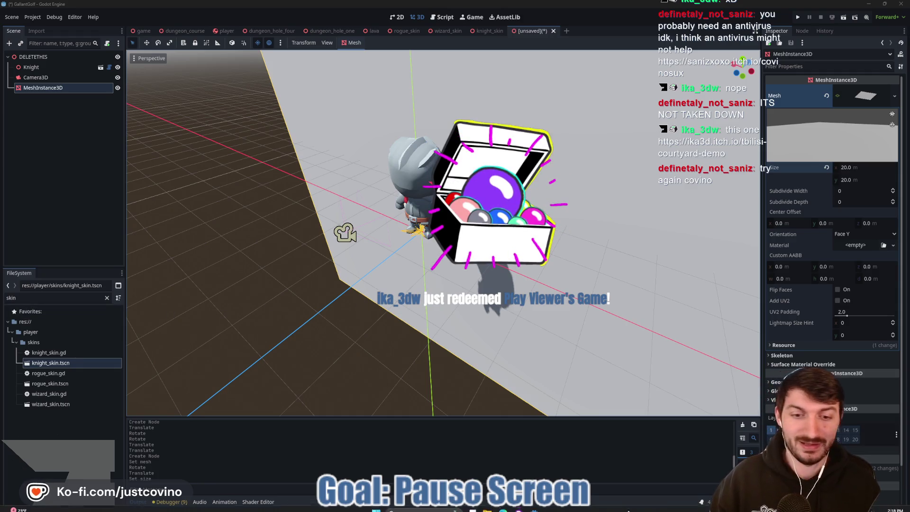
pyautogui.click(503, 509)
# - Load the Tbilisi Courtyard demo page from the pasted URL in a new tab
pyautogui.click(255, 60)
pyautogui.write('https://ika3d.itch.io/tbilisi-courtyard-demo')
pyautogui.press('Return')
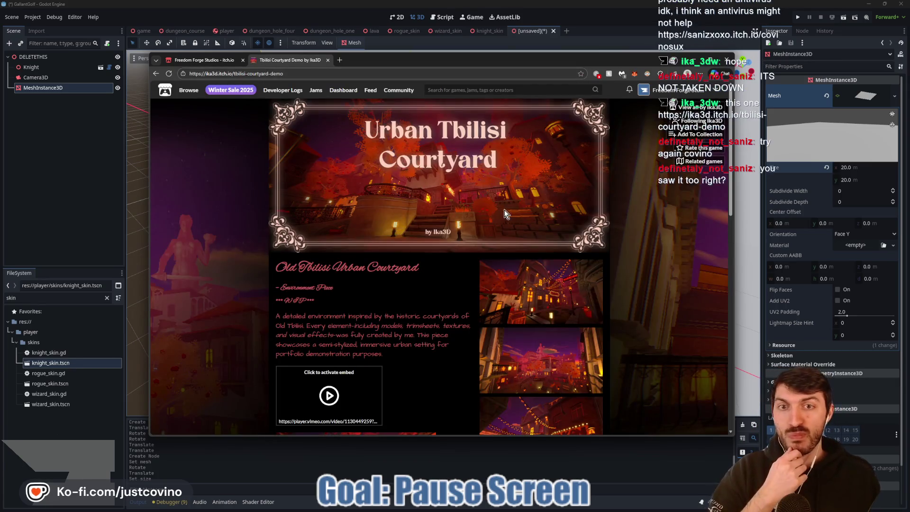
# - Download the demo RAR, saving it into Desktop > TemporaryStuff
pyautogui.scroll(-6, 573, 213)
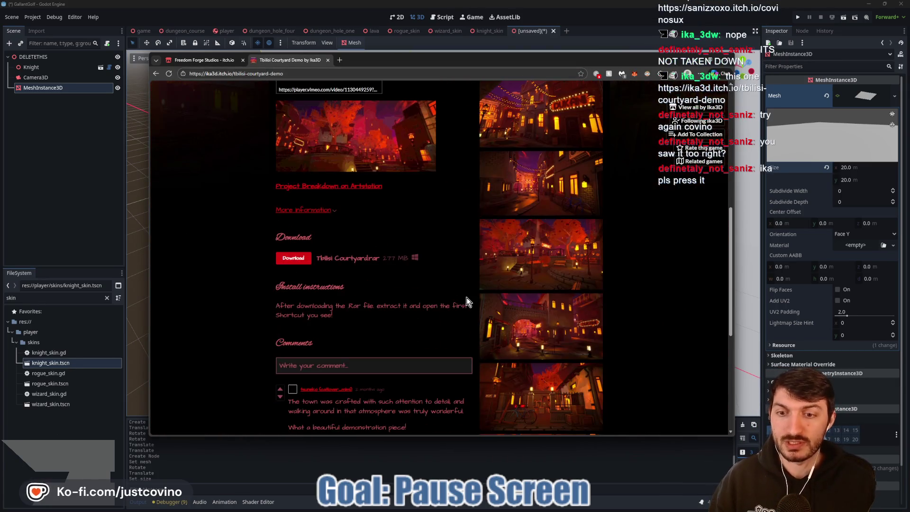
pyautogui.click(292, 259)
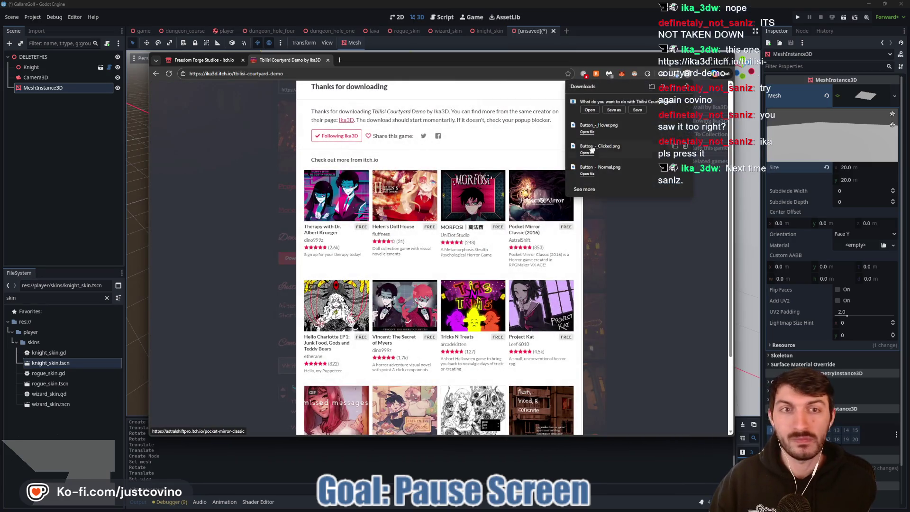
pyautogui.click(610, 113)
pyautogui.click(513, 177)
pyautogui.scroll(-3, 664, 199)
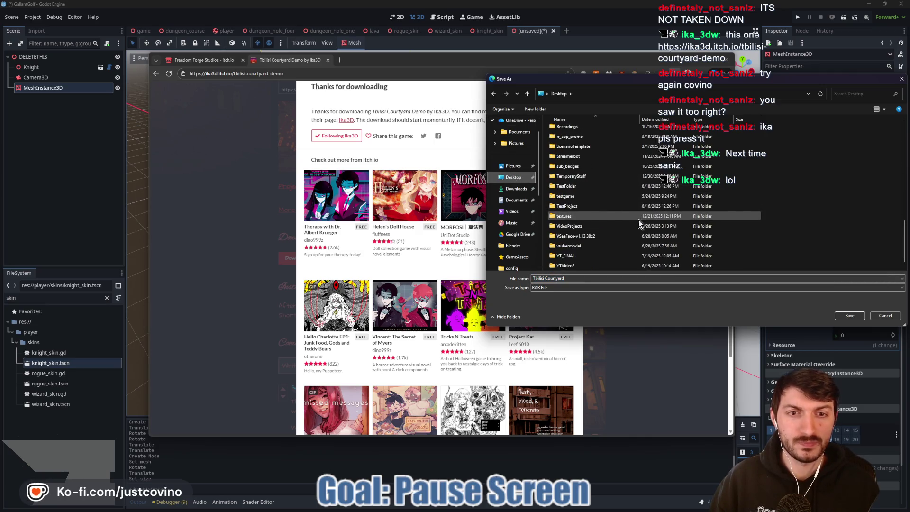
pyautogui.scroll(-3, 639, 220)
pyautogui.doubleClick(574, 177)
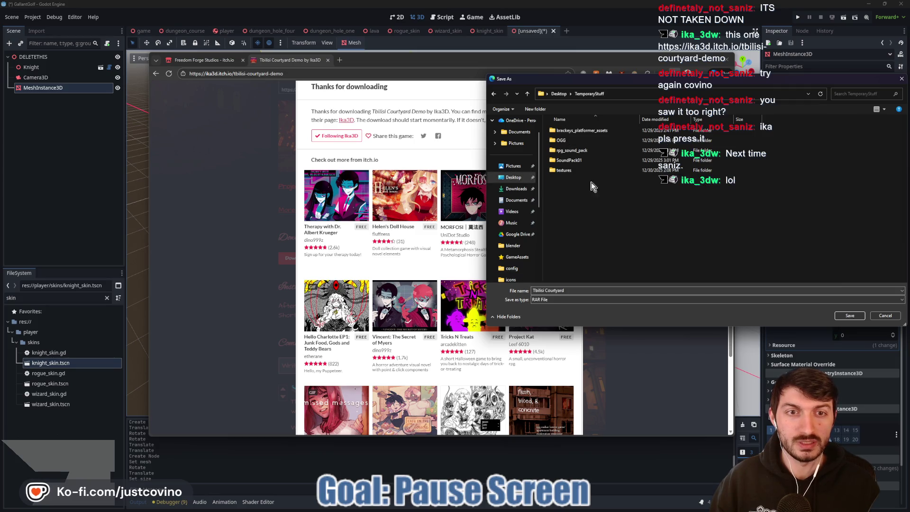
pyautogui.click(848, 316)
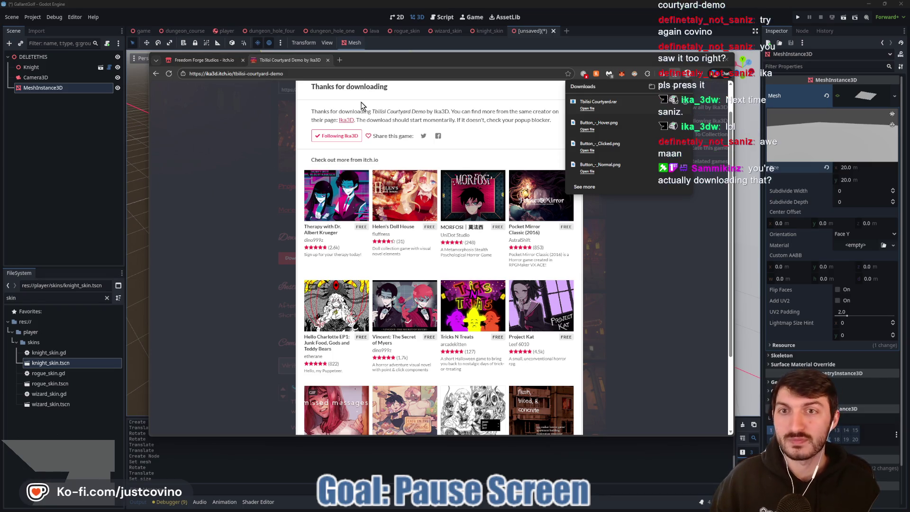
pyautogui.click(335, 73)
pyautogui.write('sanizxoxo.itch.io/covinosux')
pyautogui.press('Return')
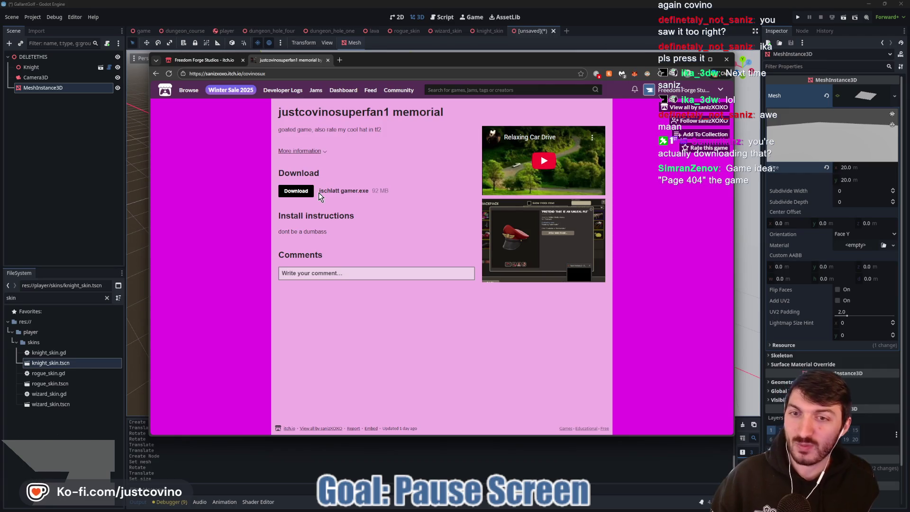
pyautogui.moveTo(318, 191); pyautogui.dragTo(370, 191)
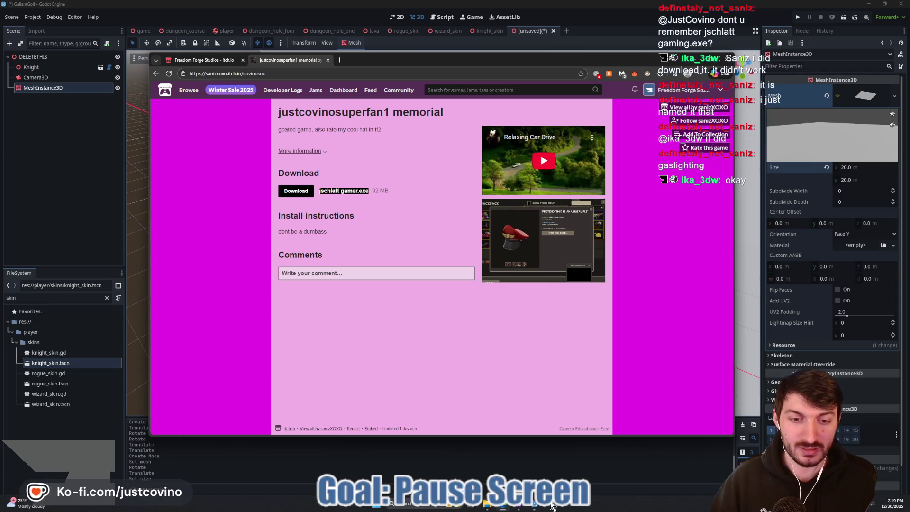
pyautogui.click(486, 507)
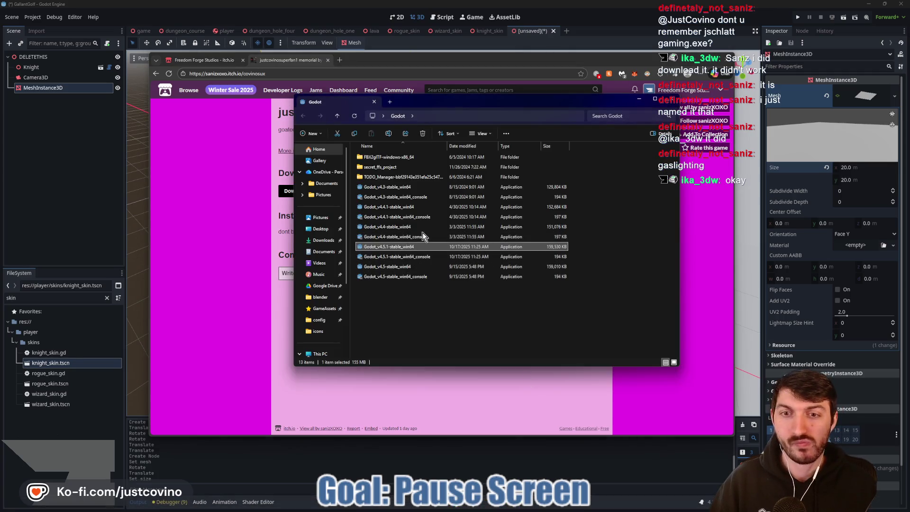
# - Extract All on the Tbilisi Courtyard RAR in Desktop > TemporaryStuff into its own folder
pyautogui.click(320, 228)
pyautogui.scroll(-5, 540, 236)
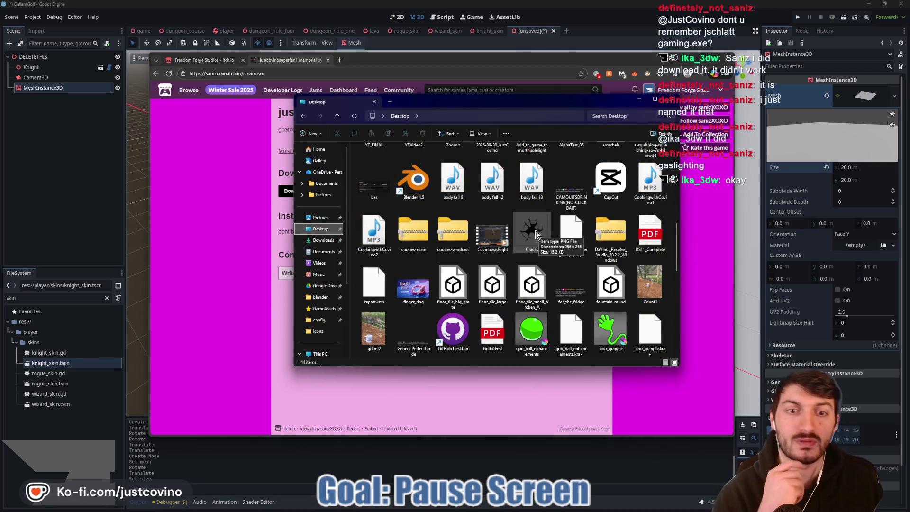
pyautogui.scroll(4, 473, 265)
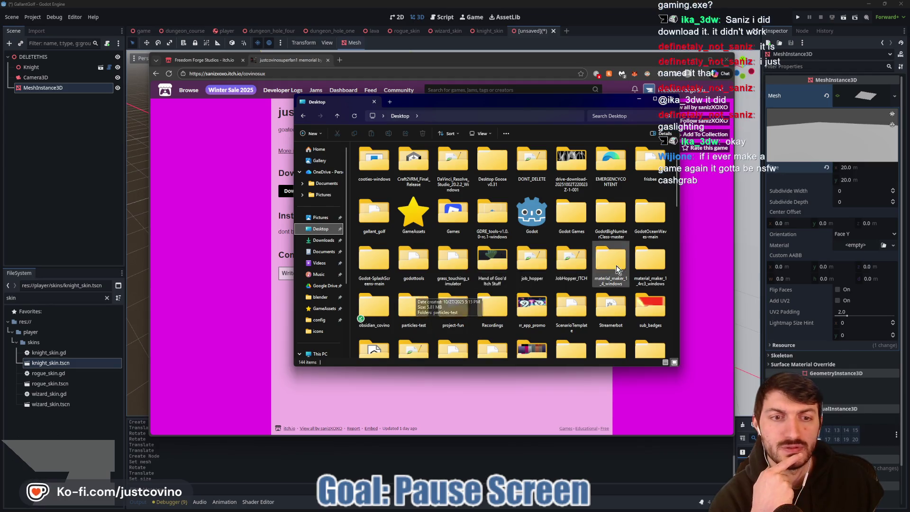
pyautogui.scroll(-2, 611, 274)
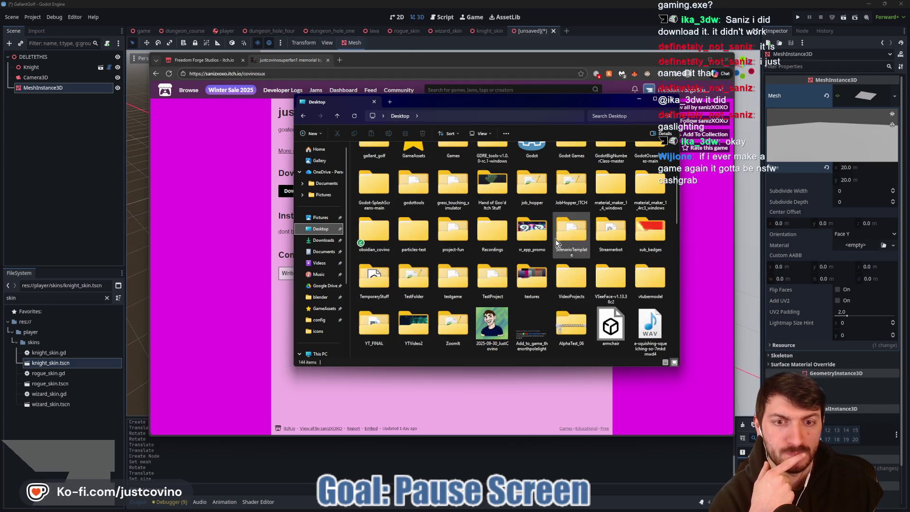
pyautogui.doubleClick(379, 286)
pyautogui.click(385, 328)
pyautogui.rightClick(385, 328)
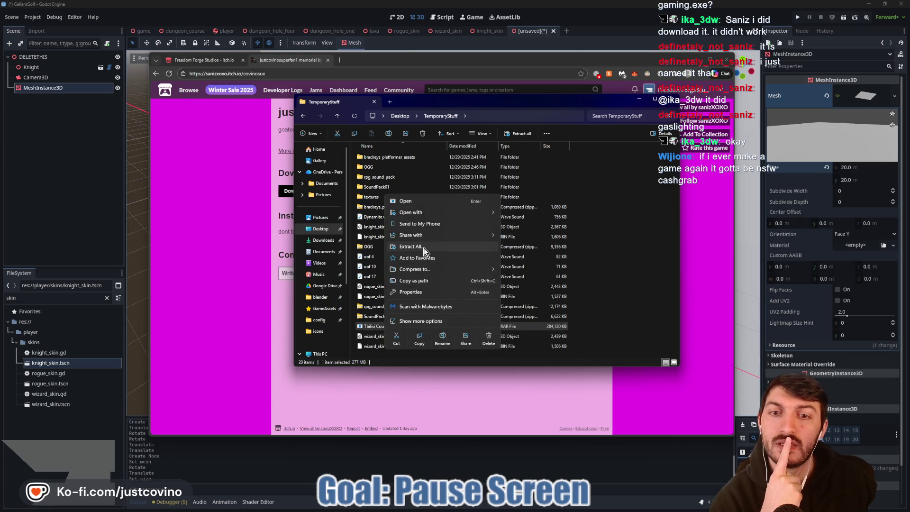
pyautogui.click(422, 247)
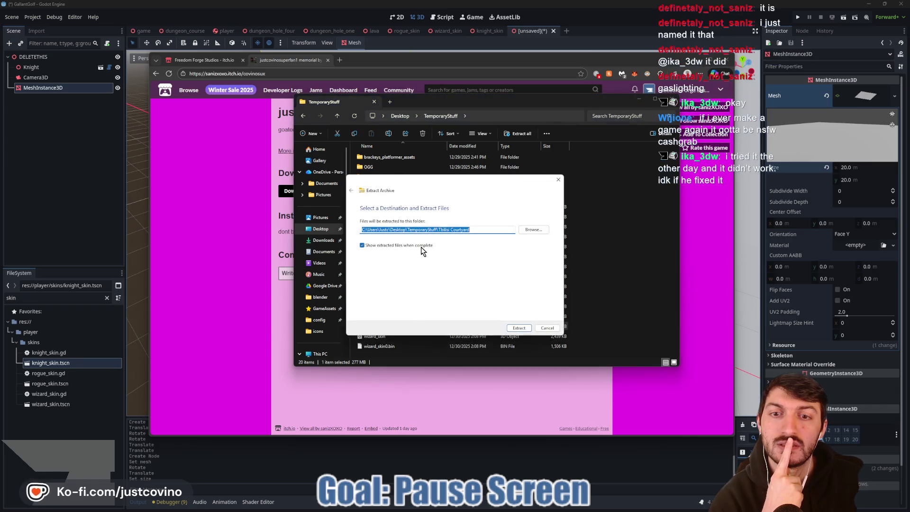
pyautogui.click(517, 328)
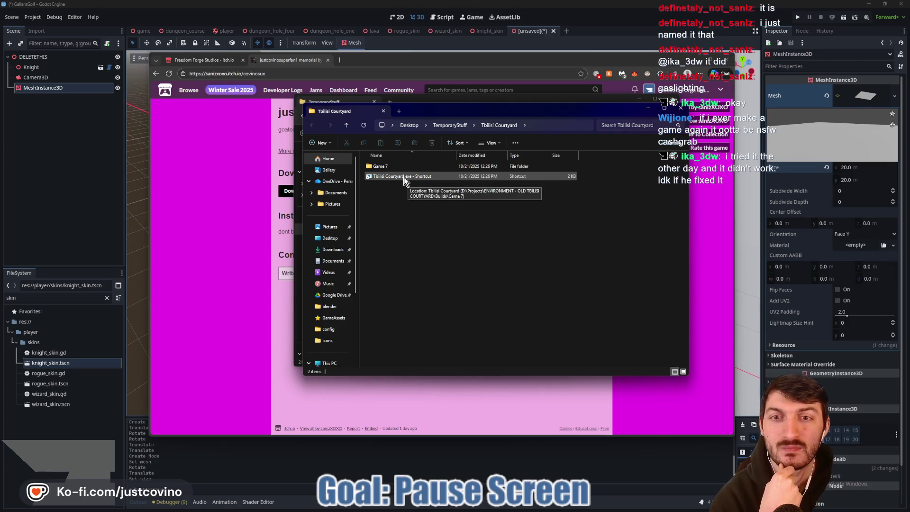
# - Dismiss the shortcut's security warning and open Game 7 to select the game application
pyautogui.doubleClick(404, 178)
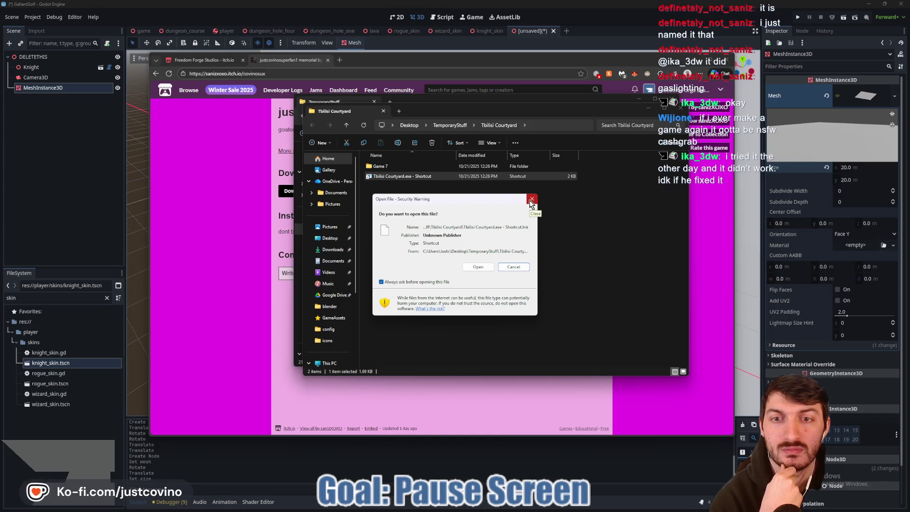
pyautogui.click(530, 200)
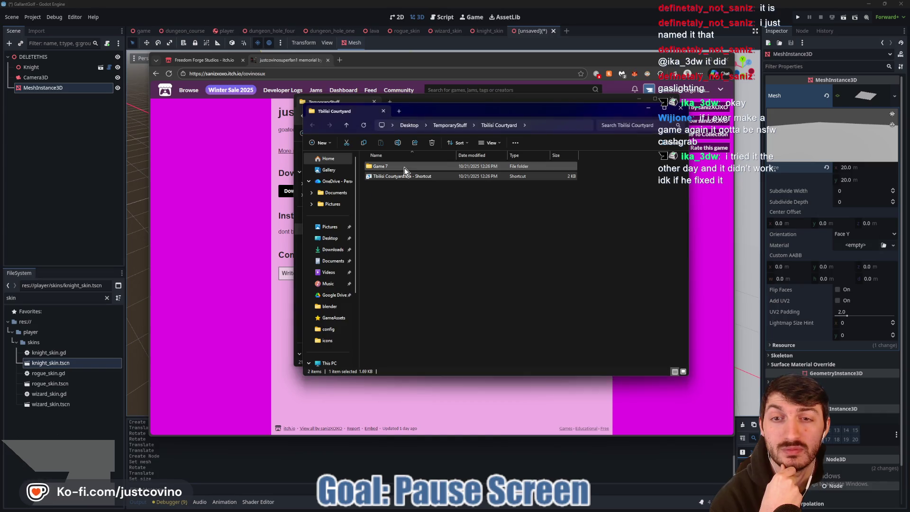
pyautogui.doubleClick(381, 166)
pyautogui.click(391, 210)
# - Launch Tbilisi Courtyard.exe, set Graphics to Option B, return to the main menu and start
pyautogui.doubleClick(392, 209)
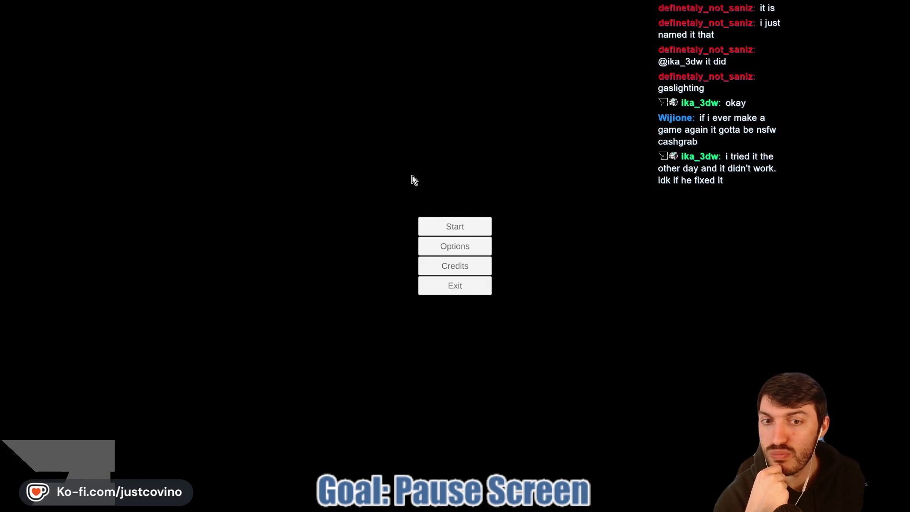
pyautogui.click(454, 251)
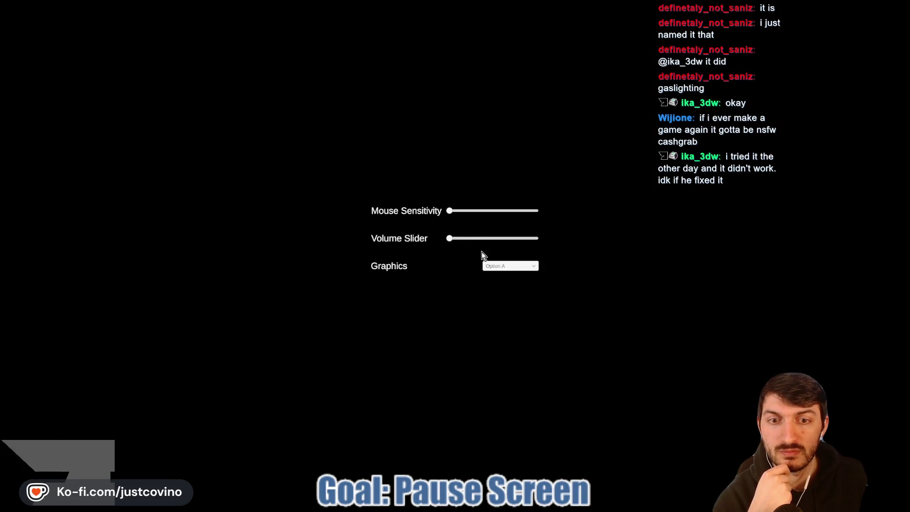
pyautogui.click(531, 268)
pyautogui.click(514, 282)
pyautogui.click(516, 269)
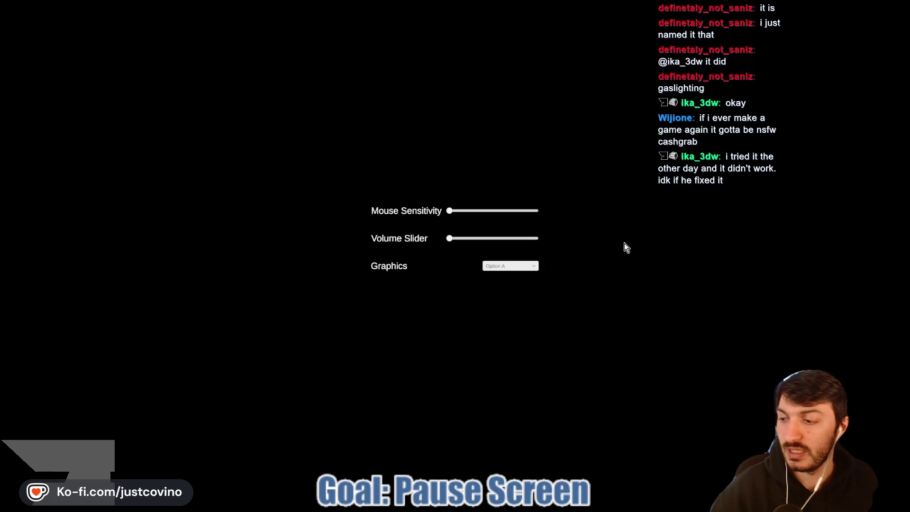
pyautogui.press('Escape')
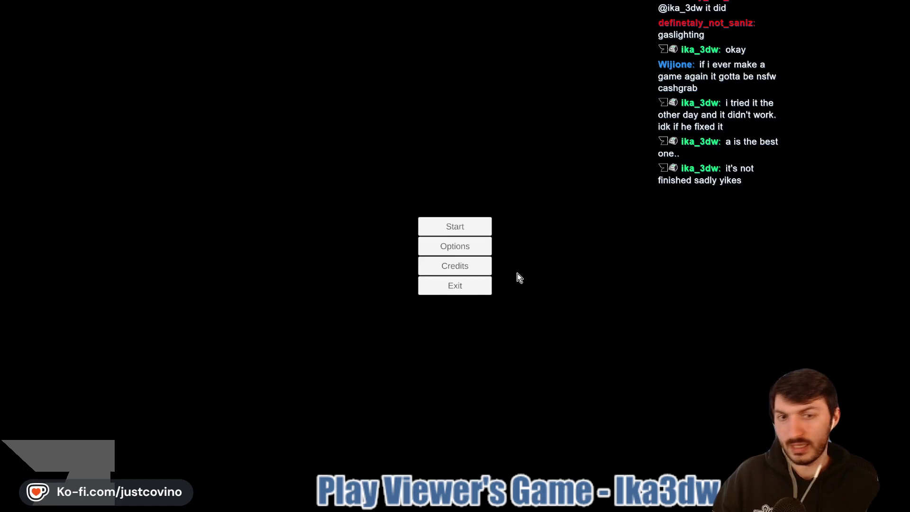
pyautogui.click(467, 225)
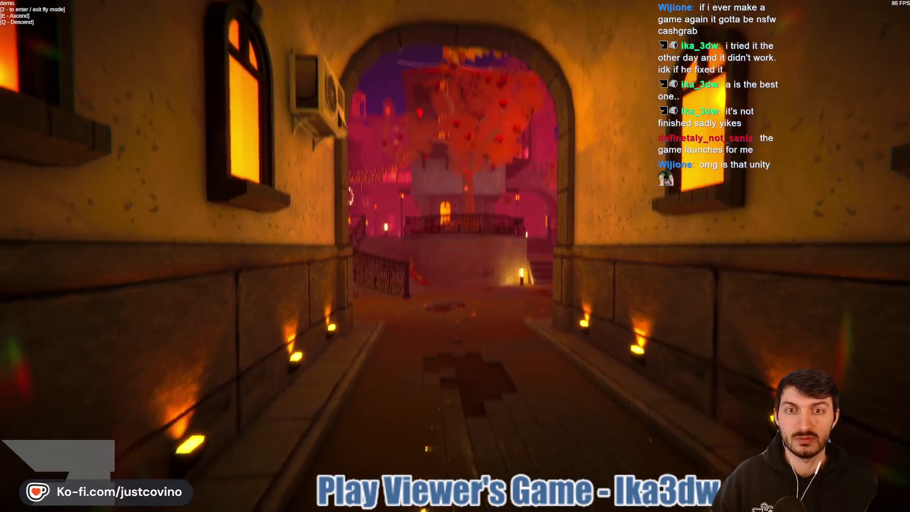
# - Walk through the archway, town square and lit street up to the glowing fountain
pyautogui.press('w')
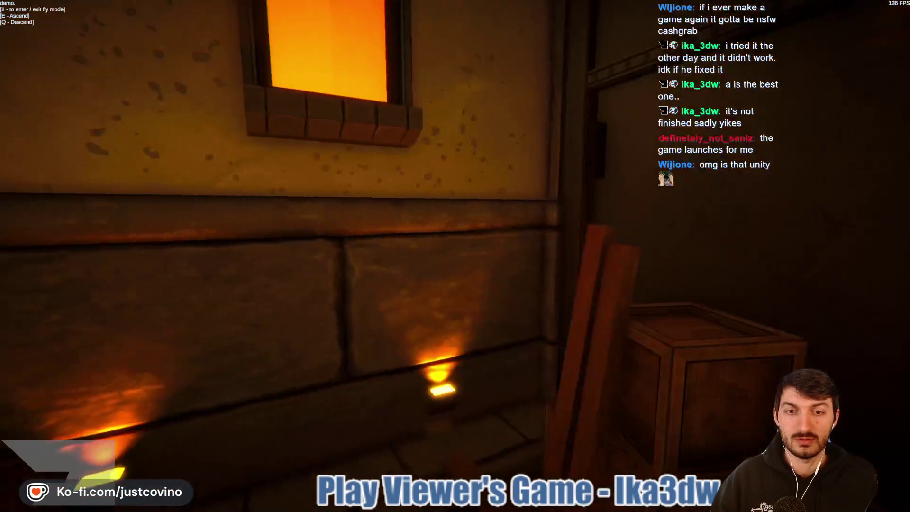
pyautogui.press('w')
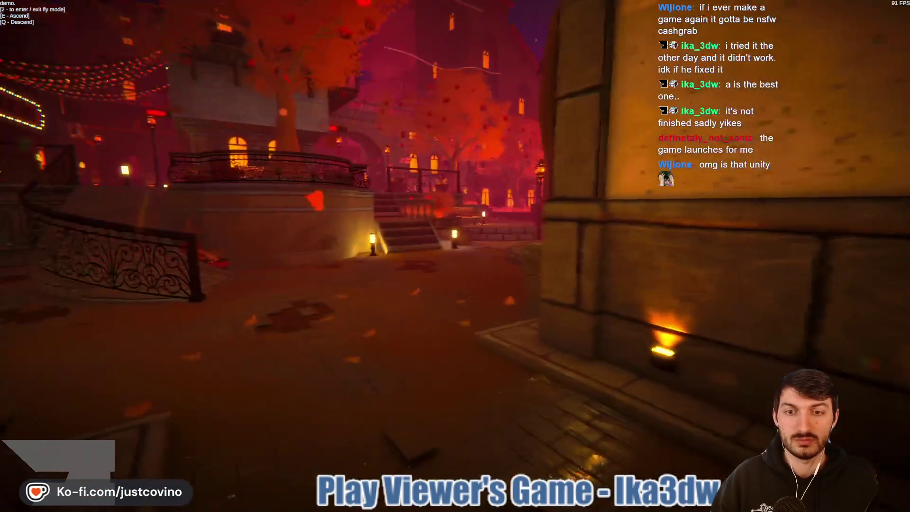
pyautogui.press('w')
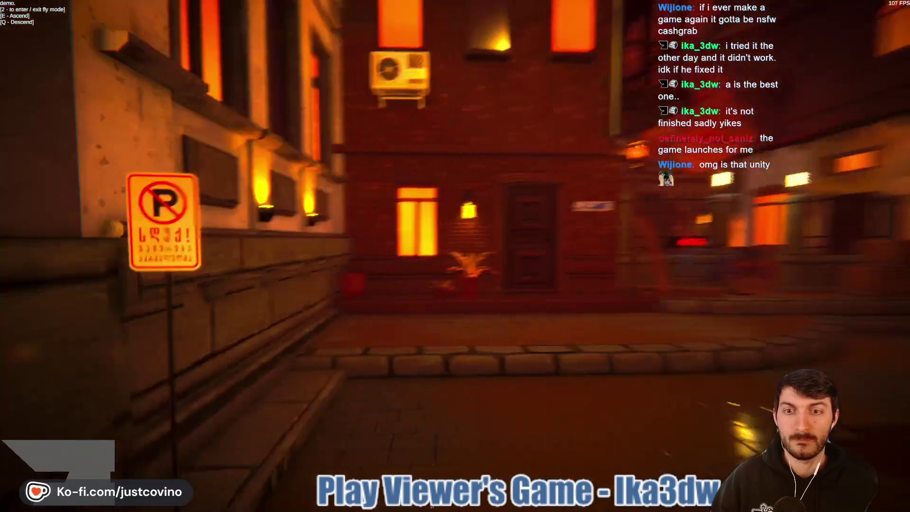
pyautogui.press('w')
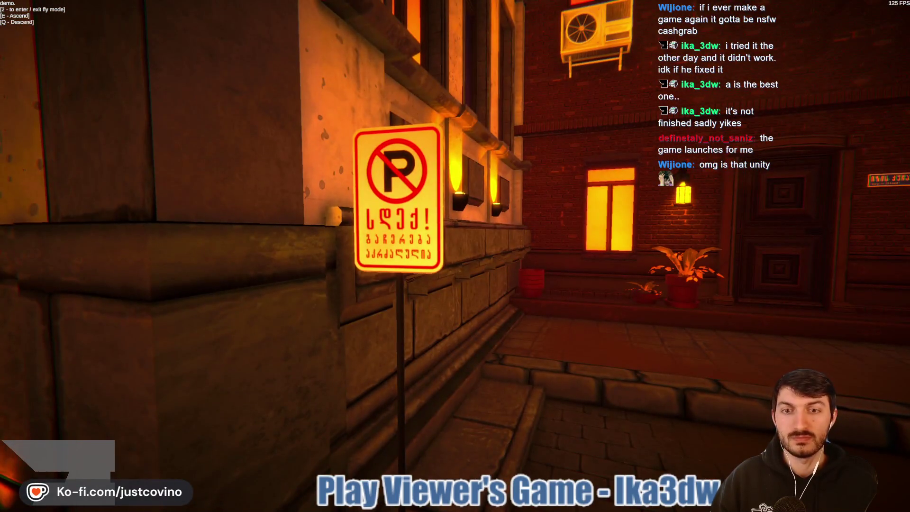
pyautogui.press('w')
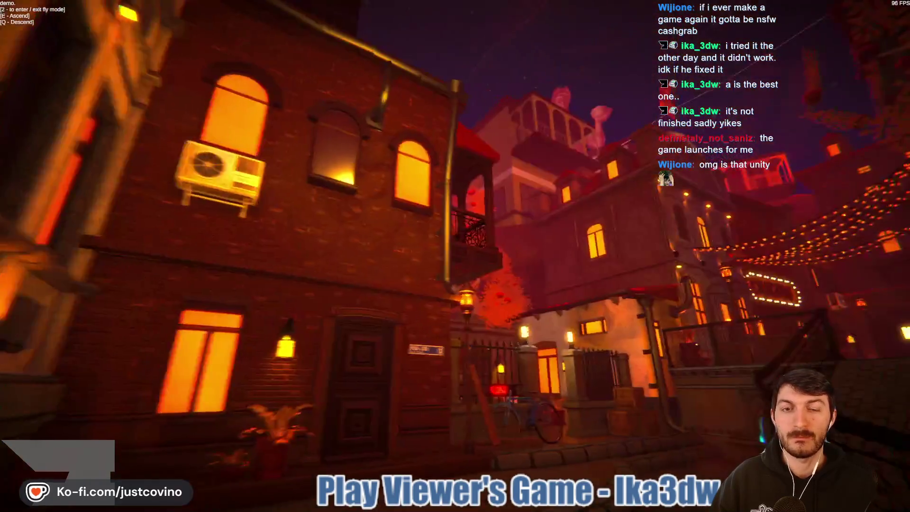
pyautogui.press('w')
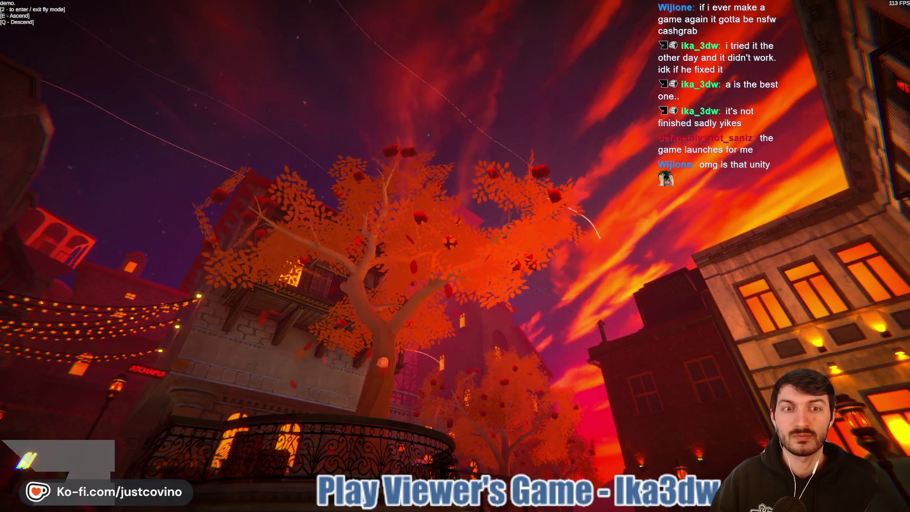
pyautogui.press('w')
pyautogui.press('w')
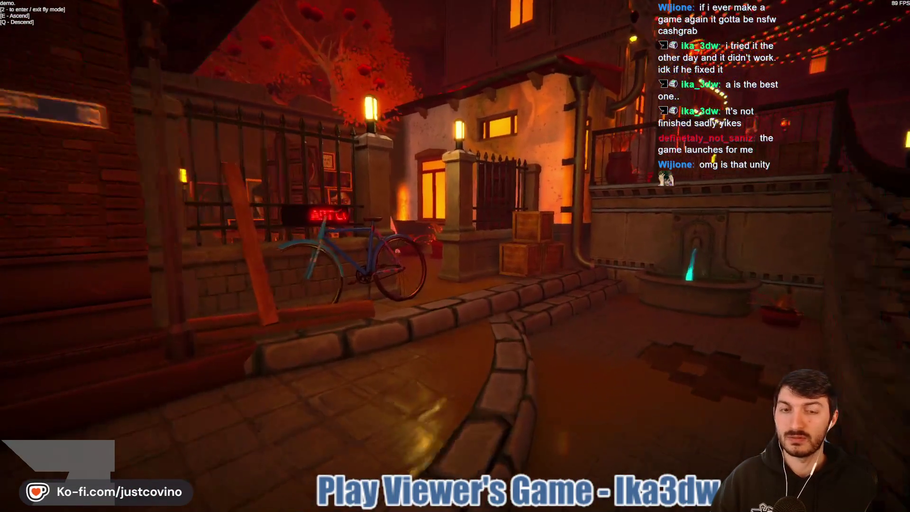
pyautogui.press('w')
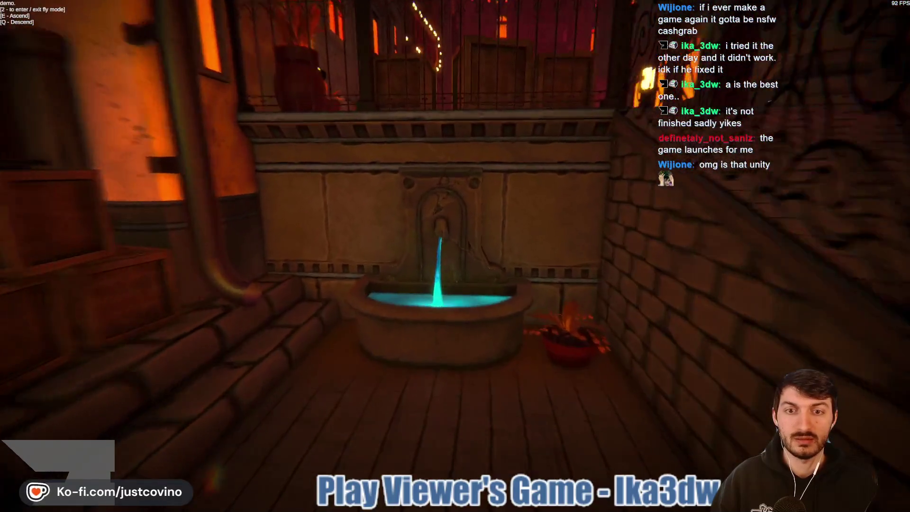
pyautogui.press('w')
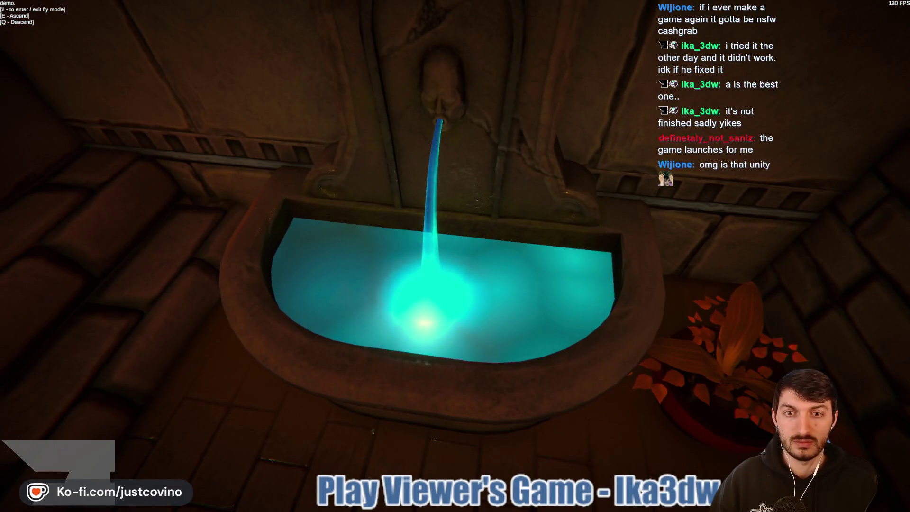
# - Circle the fountain, pass the stone steps and bicycle, and reach the portrait-covered wall
pyautogui.press('a')
pyautogui.press('s')
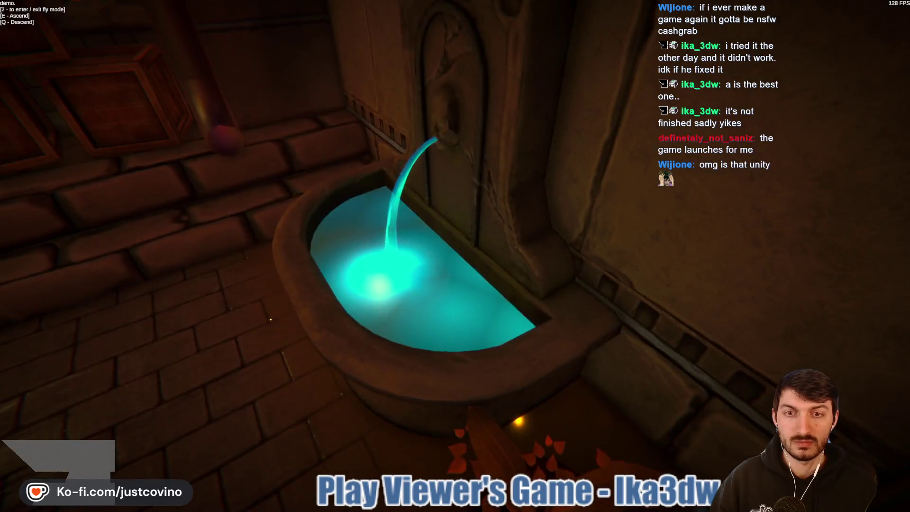
pyautogui.press('w')
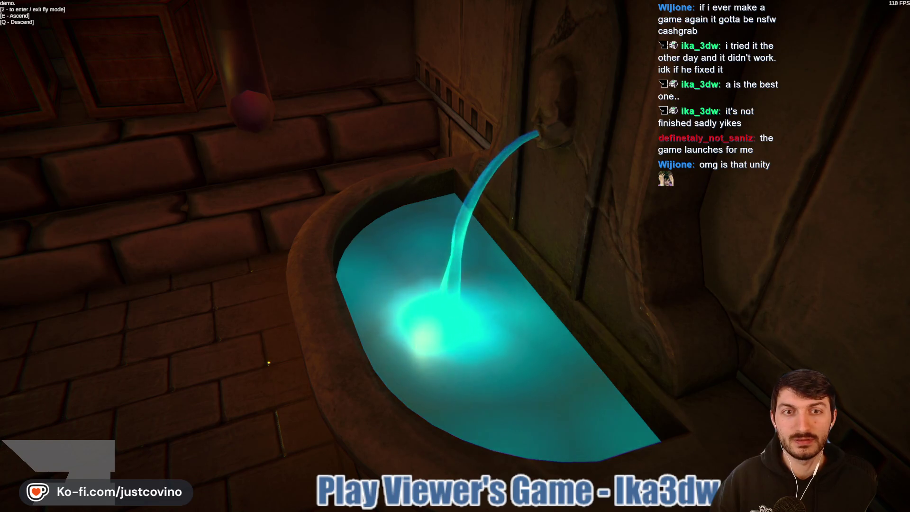
pyautogui.press('s')
pyautogui.press('w')
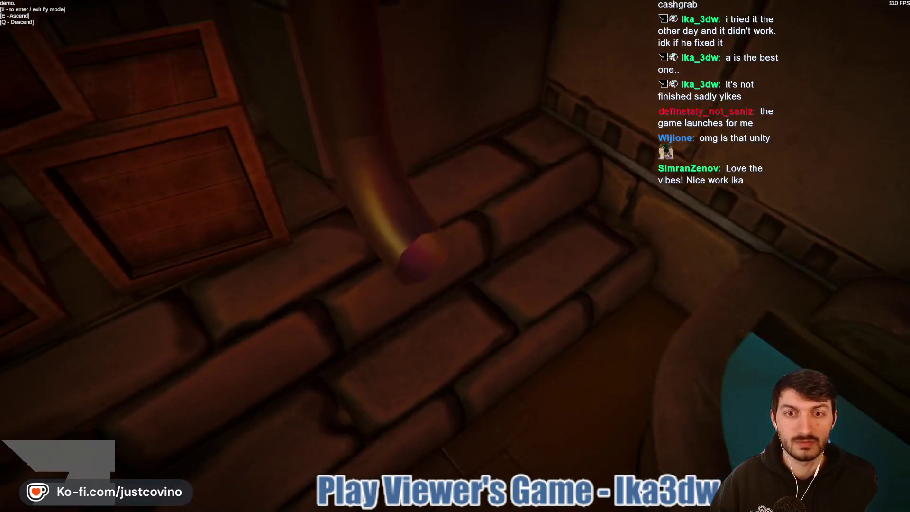
pyautogui.press('w')
pyautogui.press('s')
pyautogui.press('w')
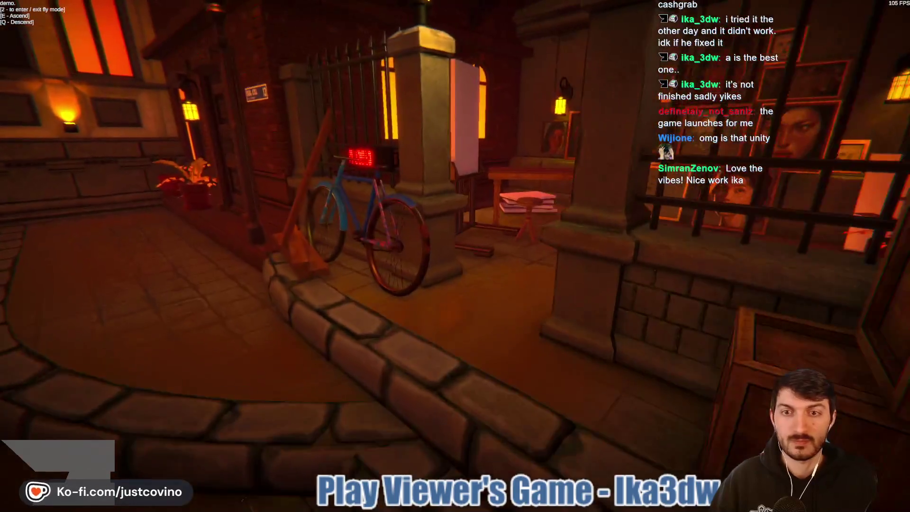
pyautogui.press('w')
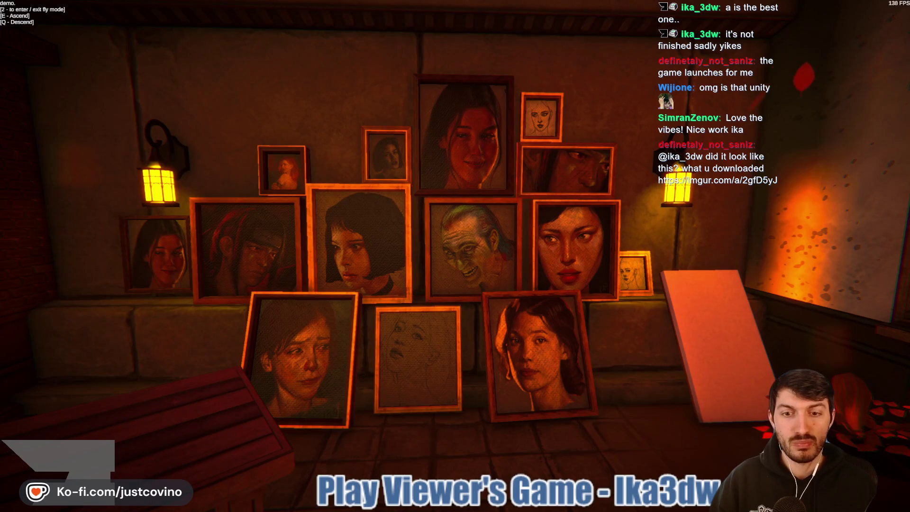
# - Inspect the blank easel by the railing, then head into the courtyard toward the fountain
pyautogui.press('w')
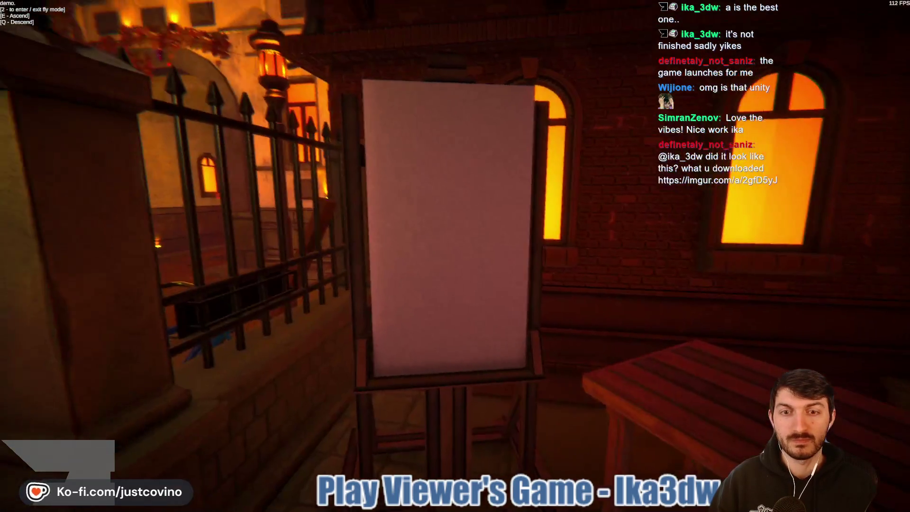
pyautogui.press('w')
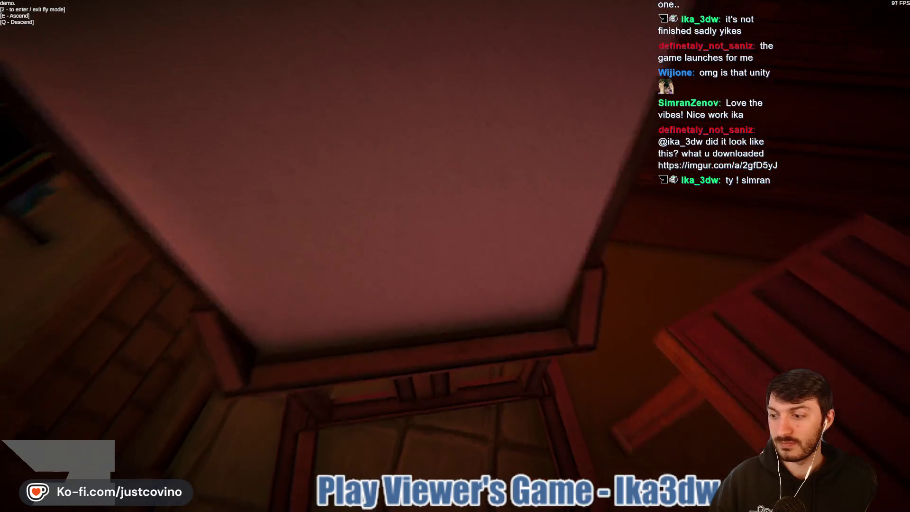
pyautogui.press('s')
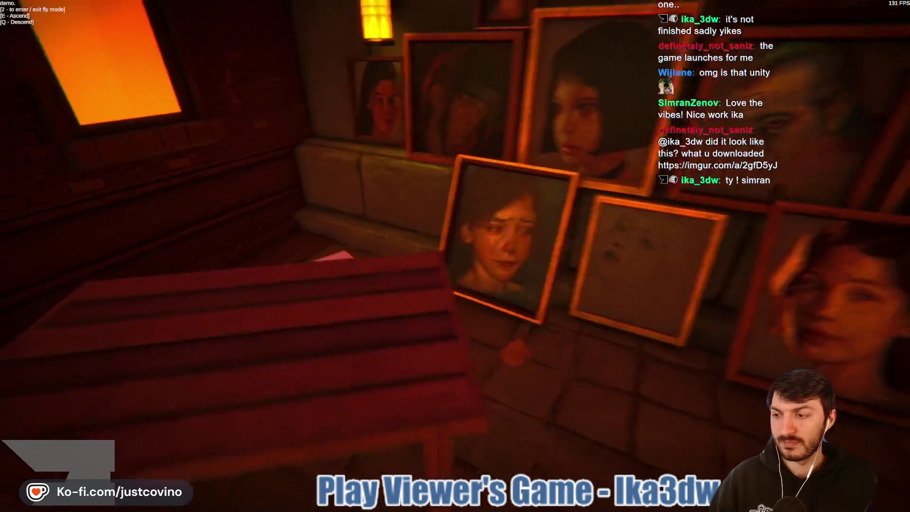
pyautogui.press('w')
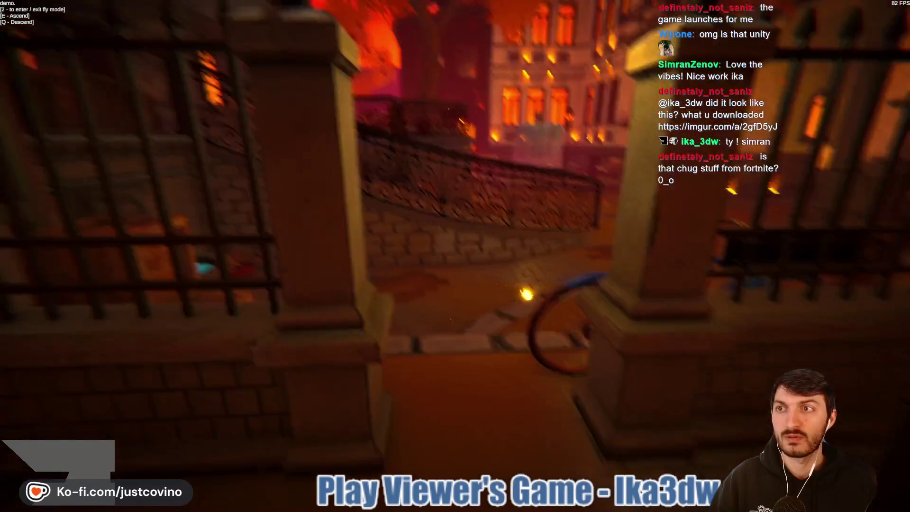
pyautogui.press('w')
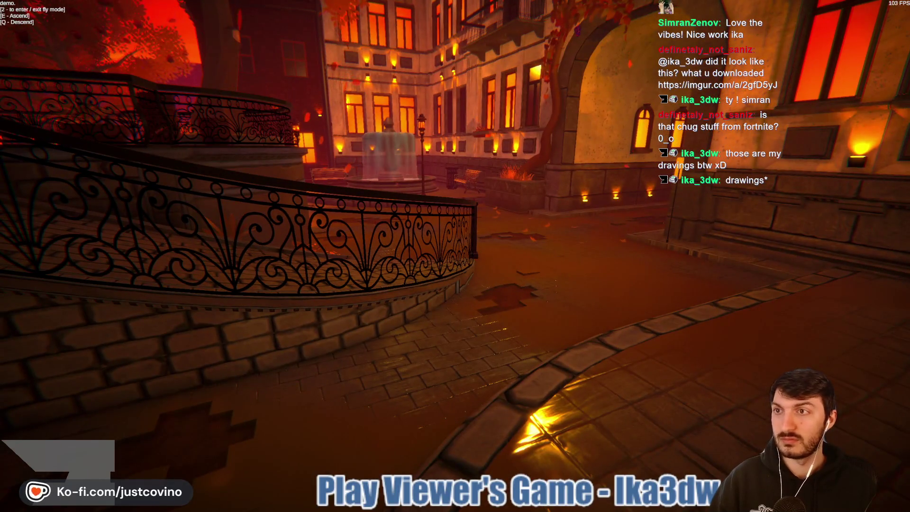
pyautogui.press('w')
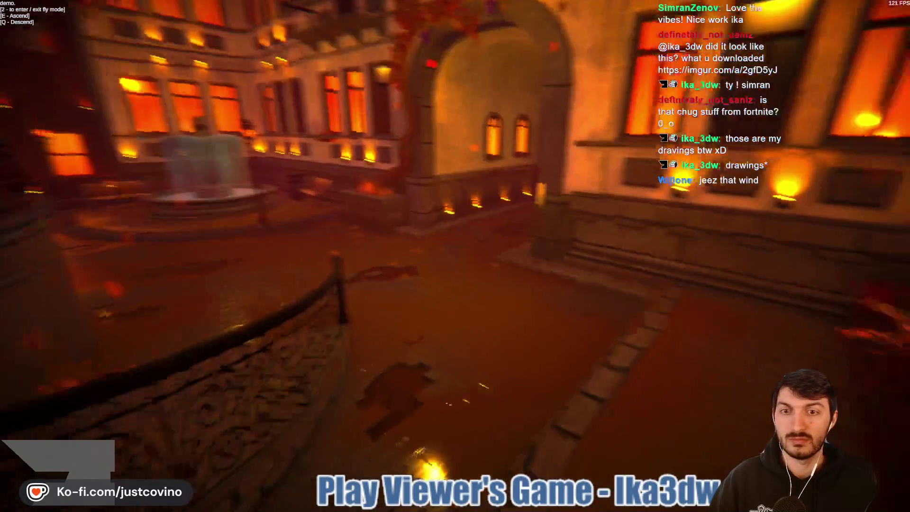
# - Circle the fountain up close, then pull back over the autumn square toward the lamp post
pyautogui.press('w')
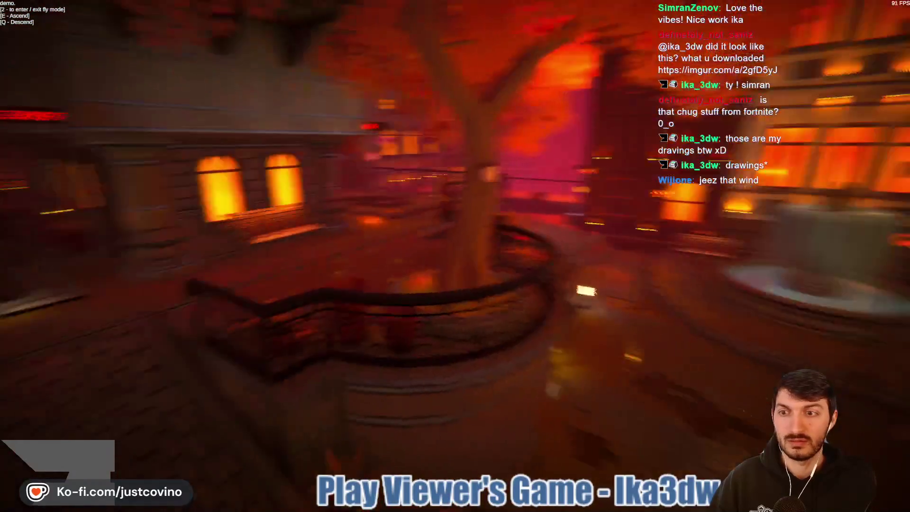
pyautogui.press('w')
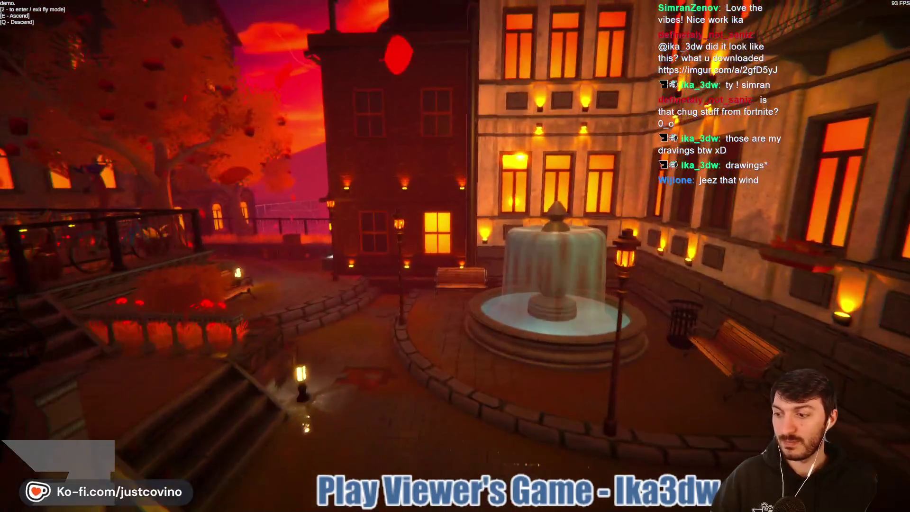
pyautogui.press('w')
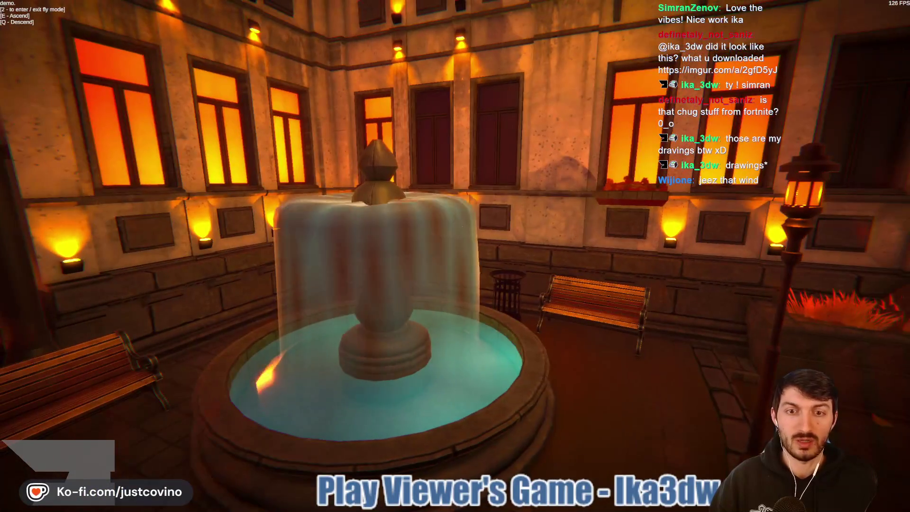
pyautogui.press('d')
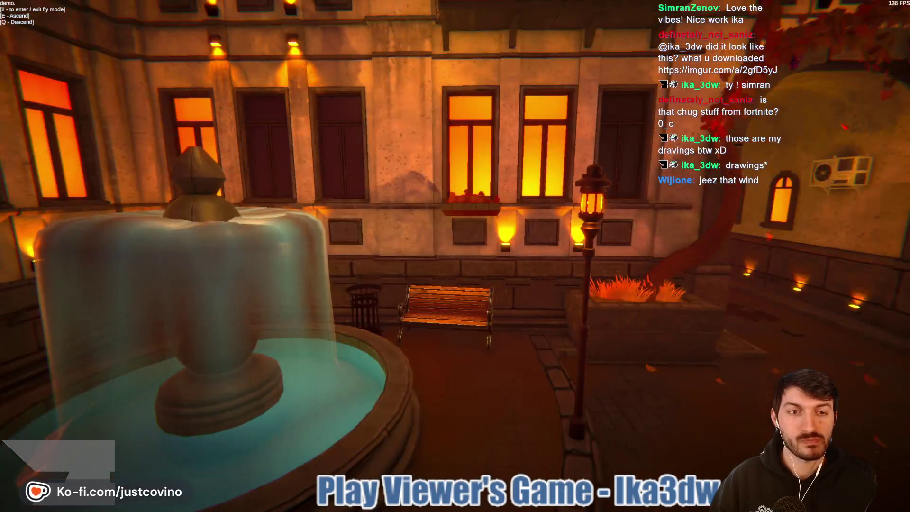
pyautogui.press('w')
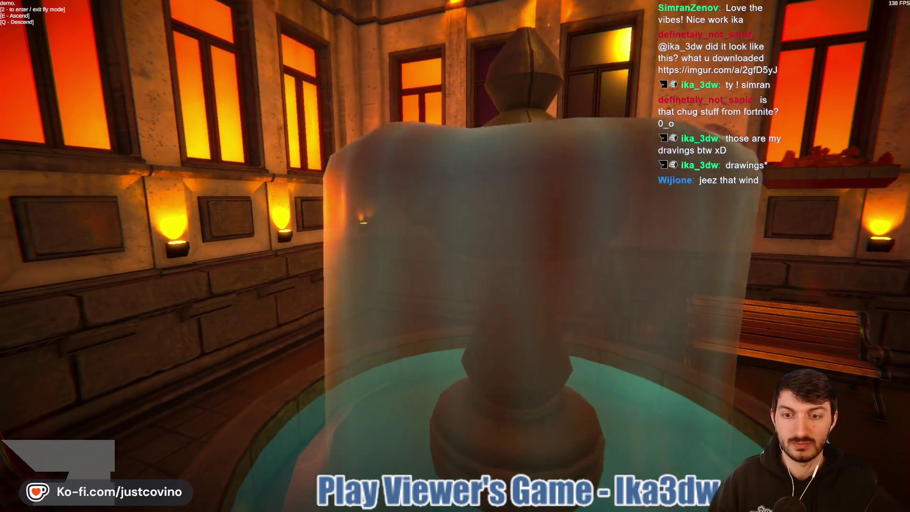
pyautogui.press('s')
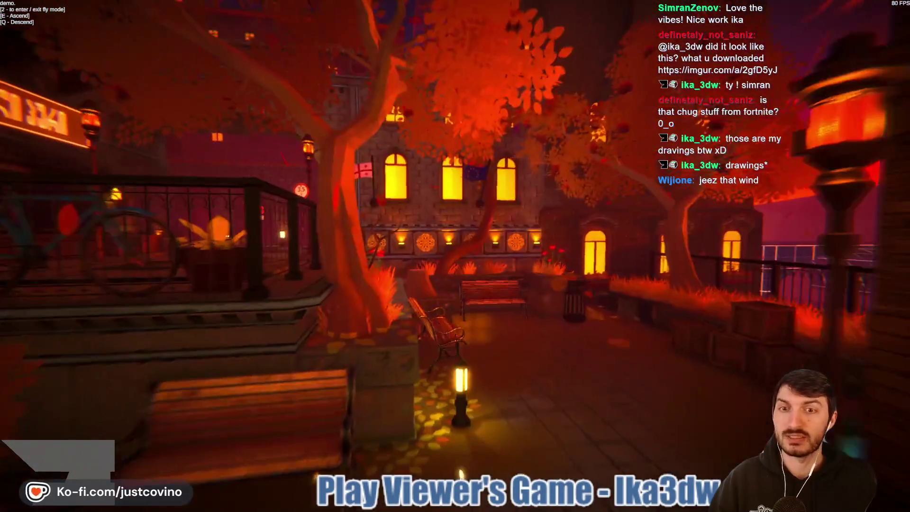
pyautogui.press('w')
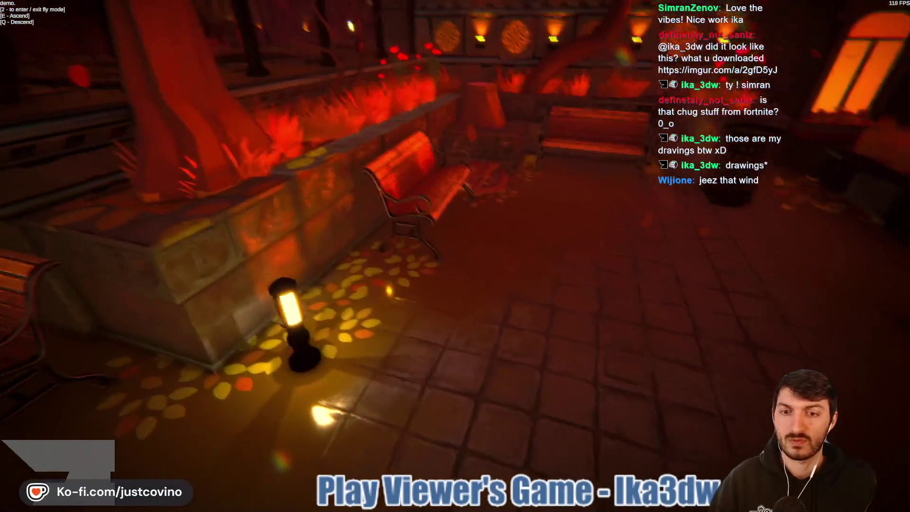
# - Fly over the railing above the sunset grid pool, back past the tree, and down the DUKAN street
pyautogui.press('s')
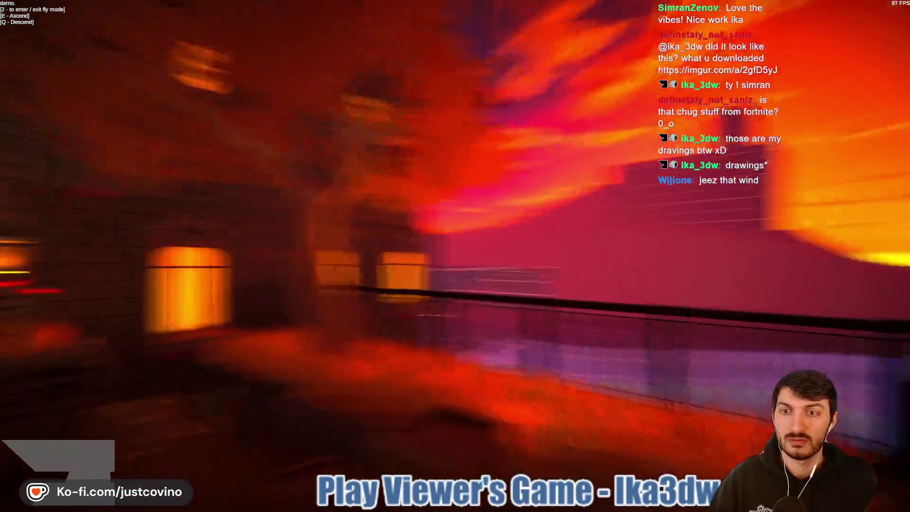
pyautogui.press('w')
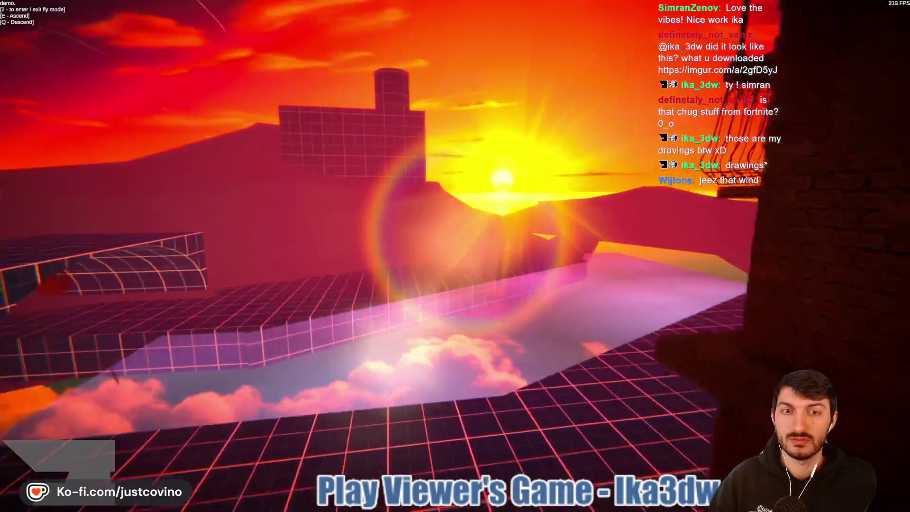
pyautogui.press('a')
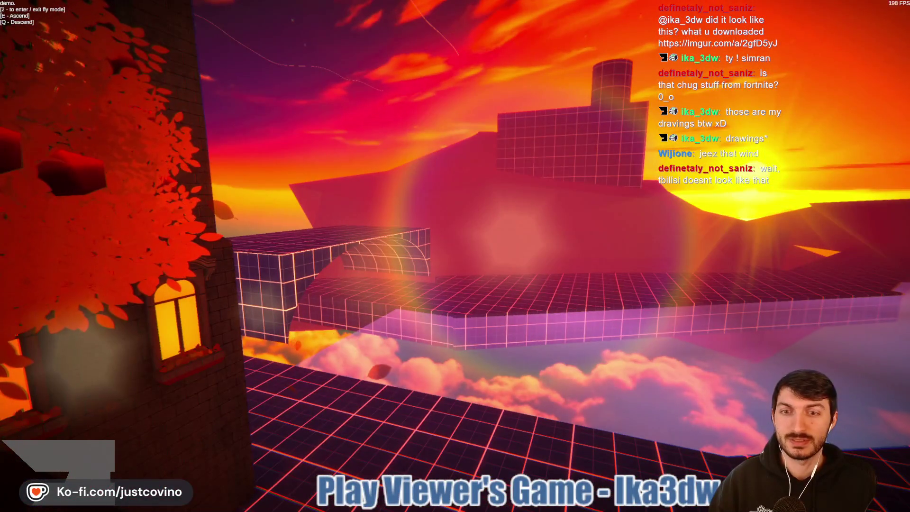
pyautogui.press('2')
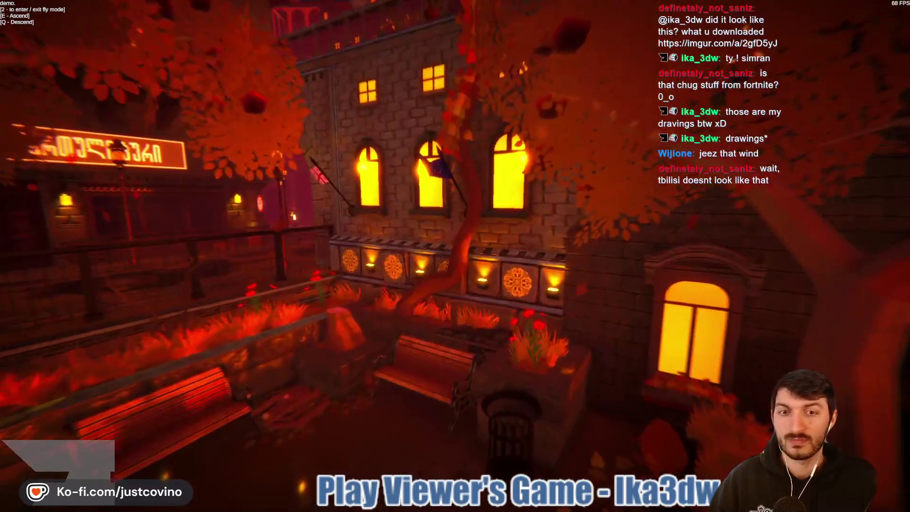
pyautogui.moveTo(455, 256)
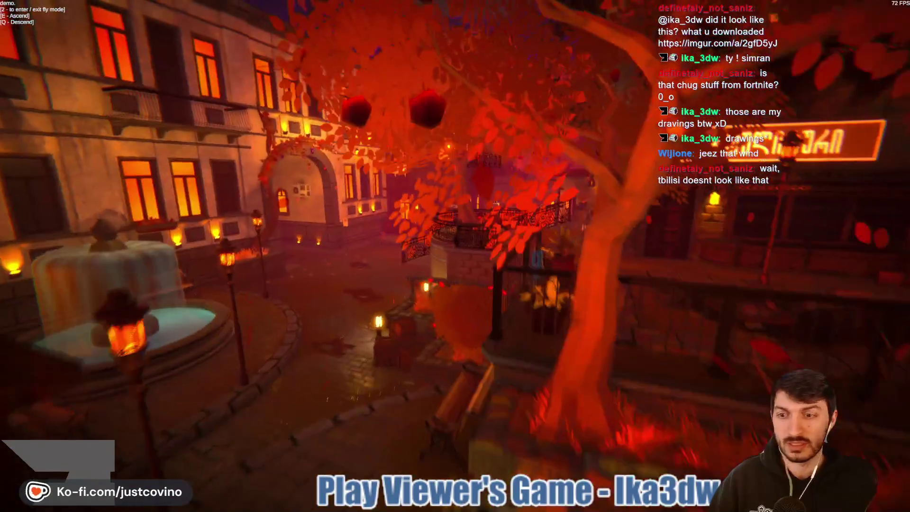
pyautogui.press('a')
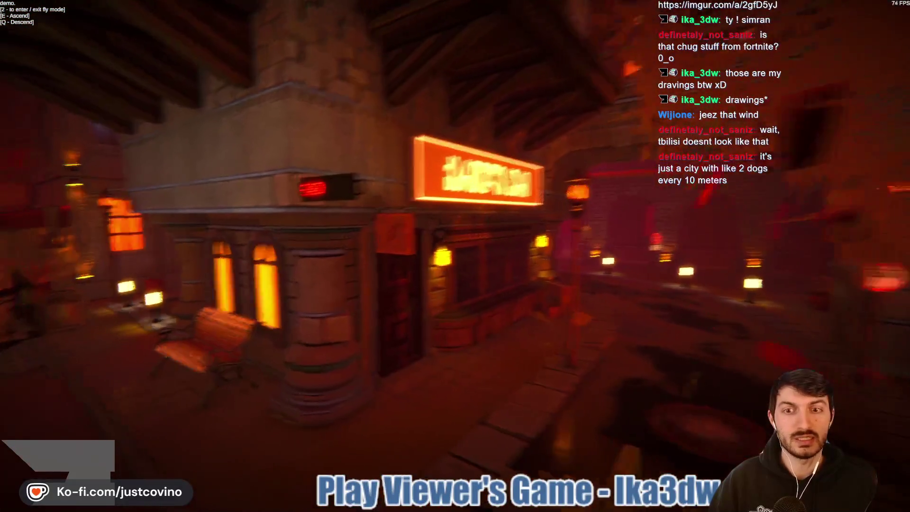
pyautogui.press('d')
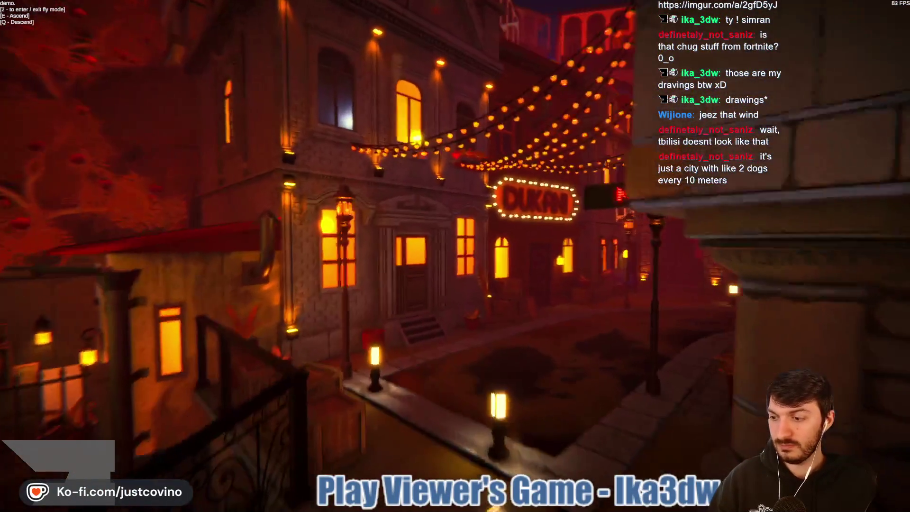
pyautogui.press('w')
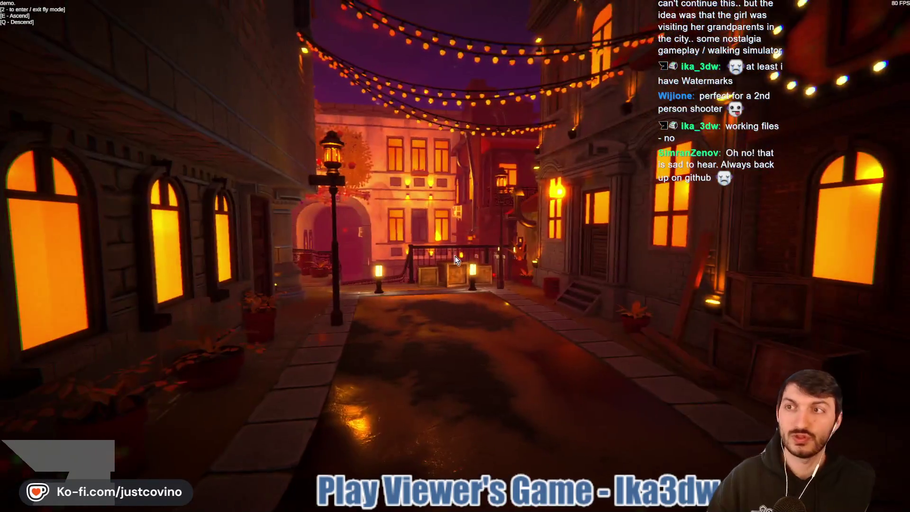
# - Bring up the pause menu with Escape after reaching the string-lit alley
pyautogui.press('Escape')
# - View the Ika3dw demo's credits, go back to the pause menu, and exit the game
pyautogui.click(461, 272)
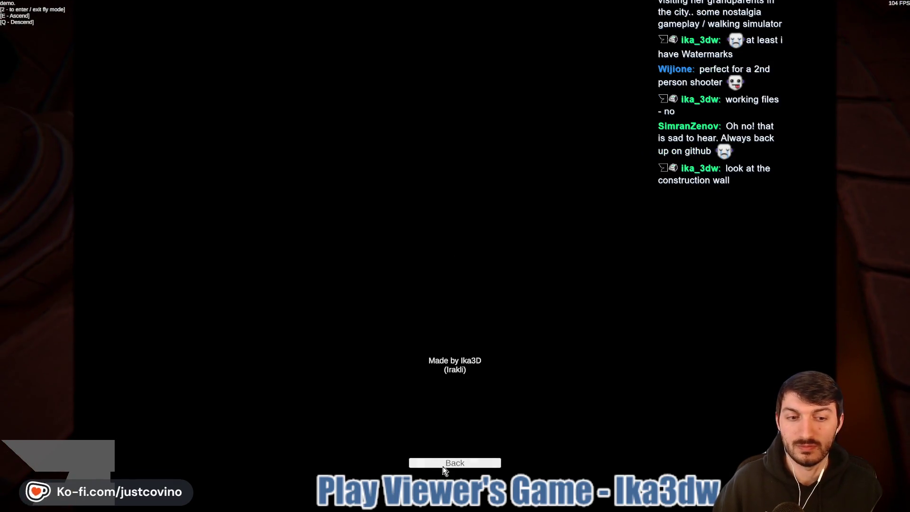
pyautogui.click(443, 463)
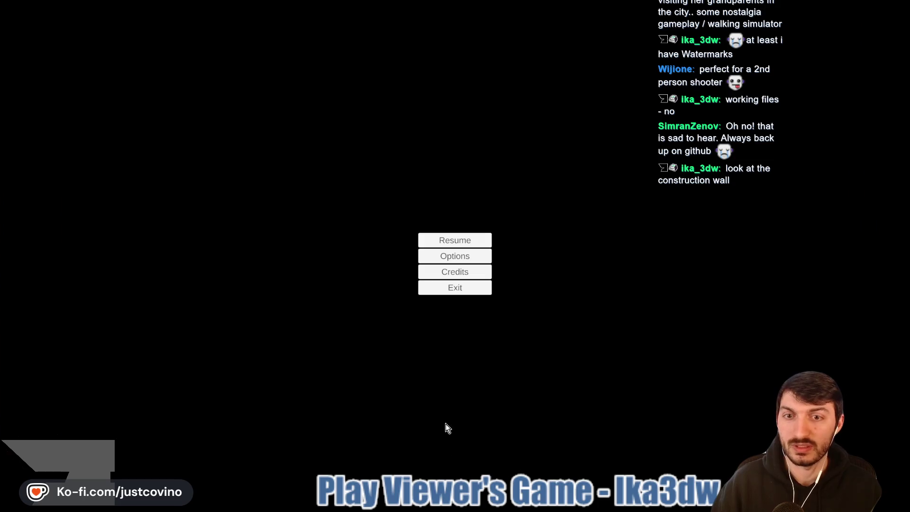
pyautogui.click(465, 287)
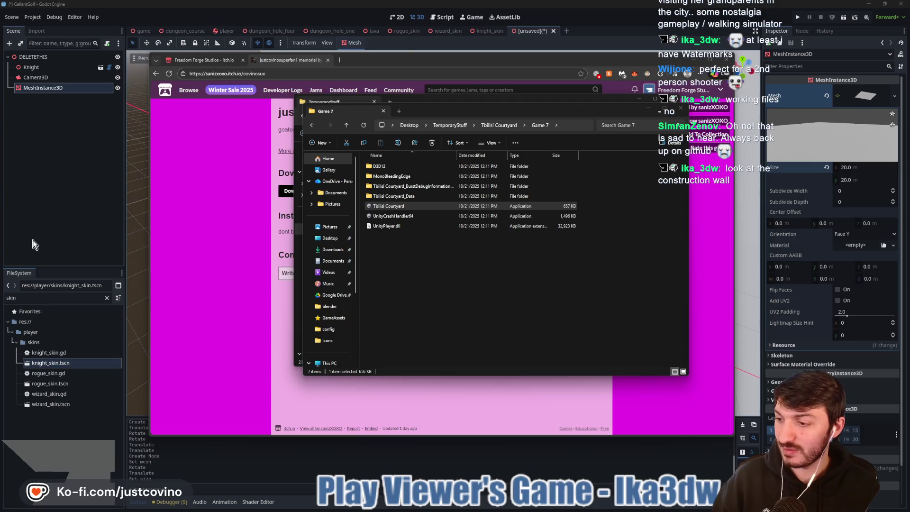
# - Launch Tbilisi Courtyard from the Game 7 folder and start a new game
pyautogui.doubleClick(413, 207)
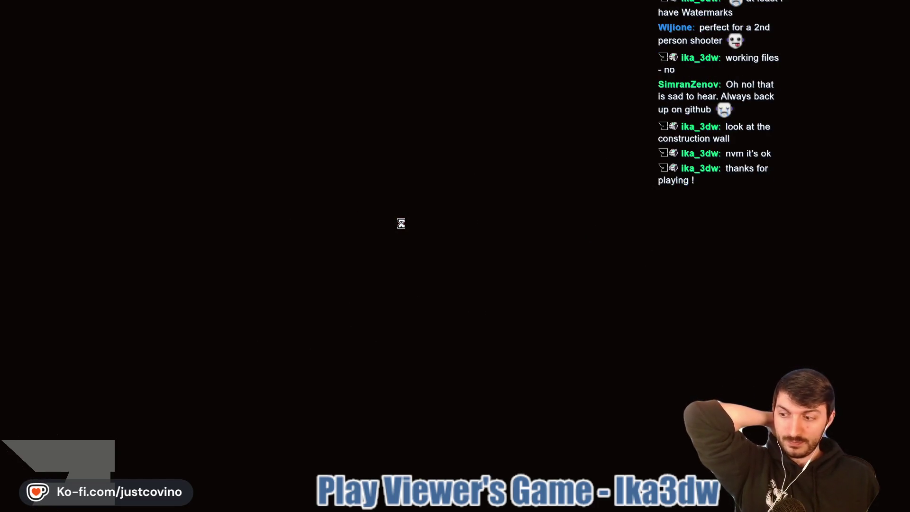
pyautogui.click(454, 226)
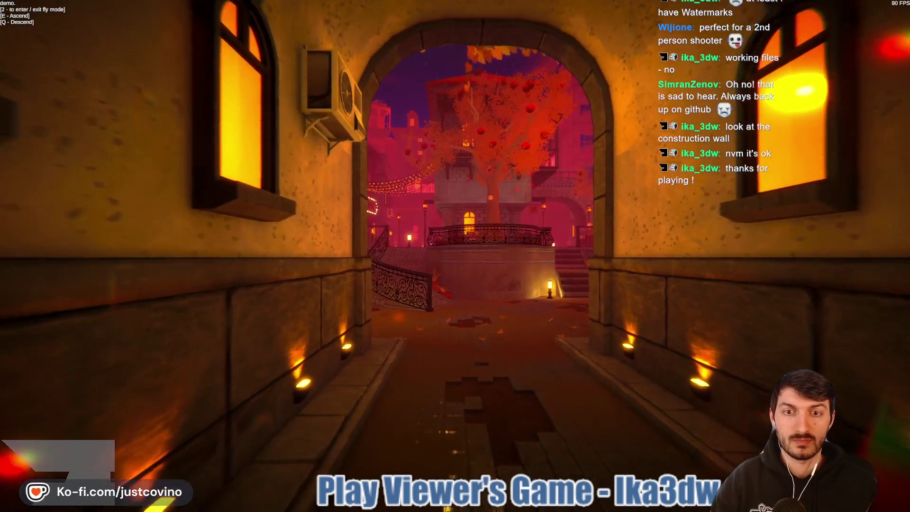
# - Fly down the corridor, through the arch, and past the red tree toward the scaffolded tower
pyautogui.press('w')
pyautogui.press('w')
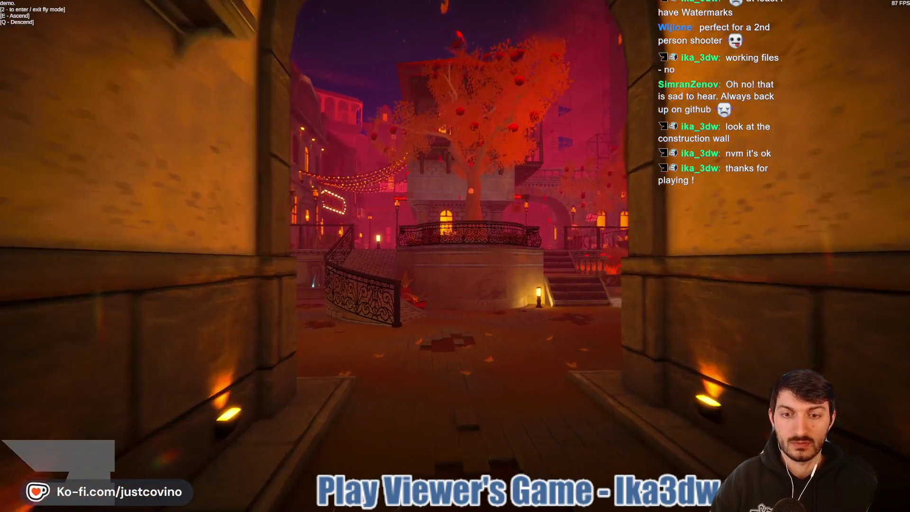
pyautogui.press('w')
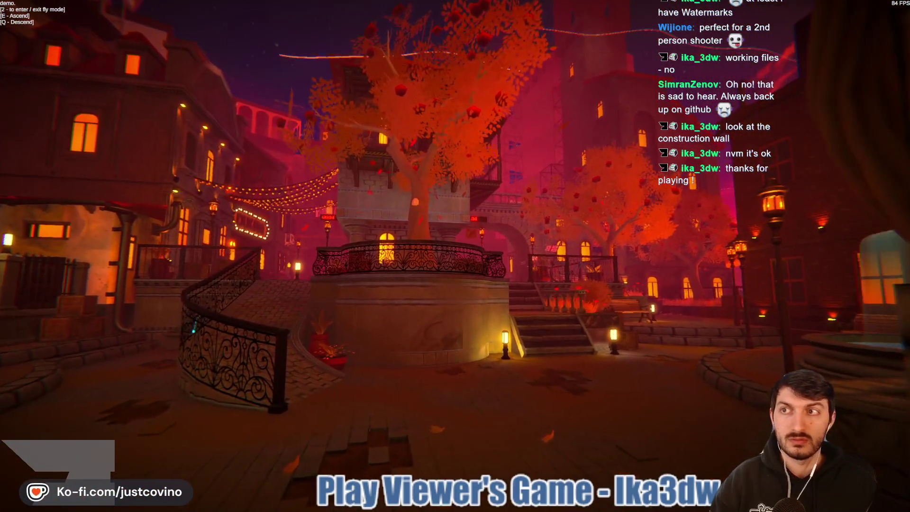
pyautogui.press('w')
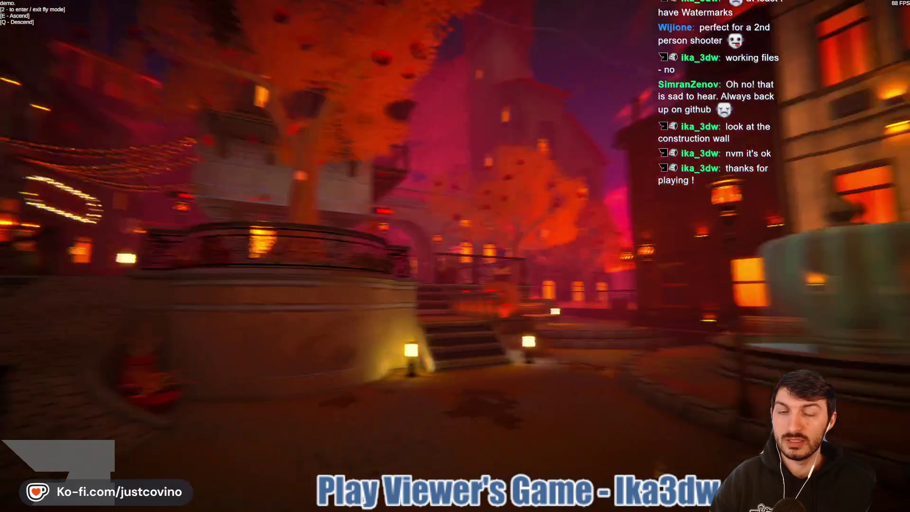
pyautogui.press('s')
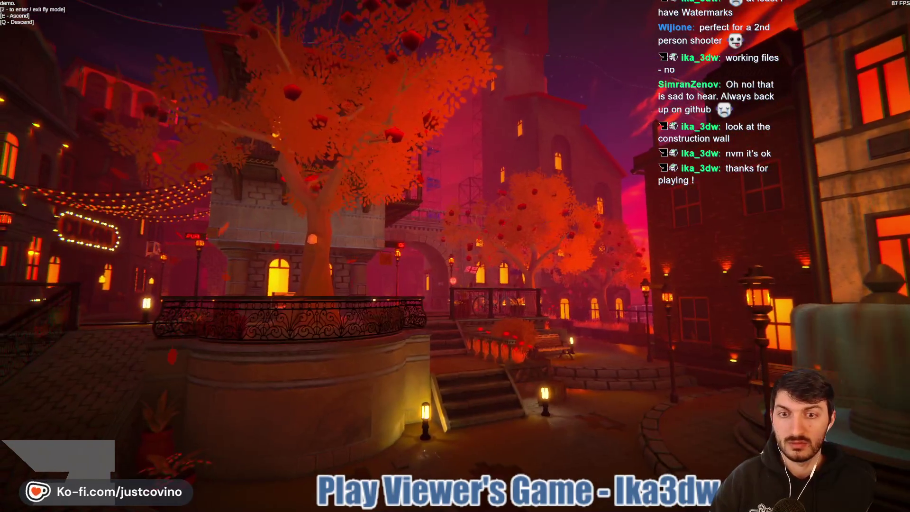
pyautogui.press('w')
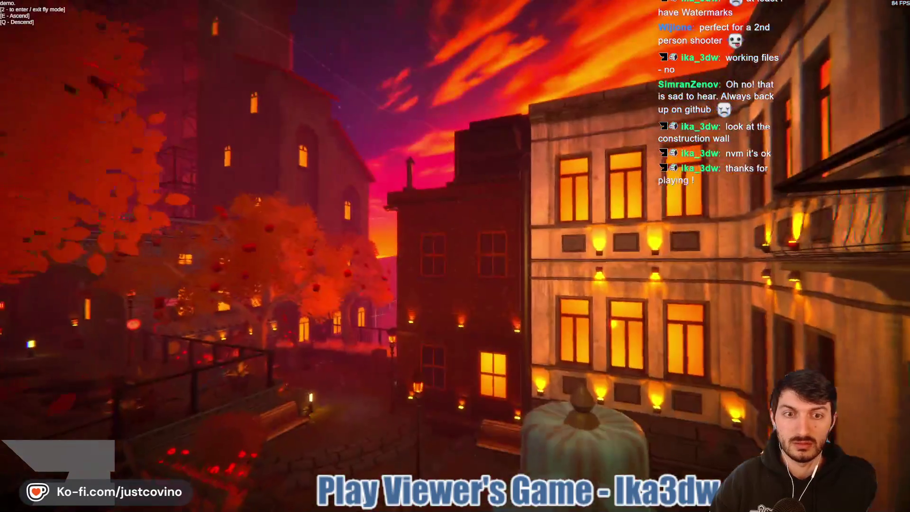
pyautogui.press('a')
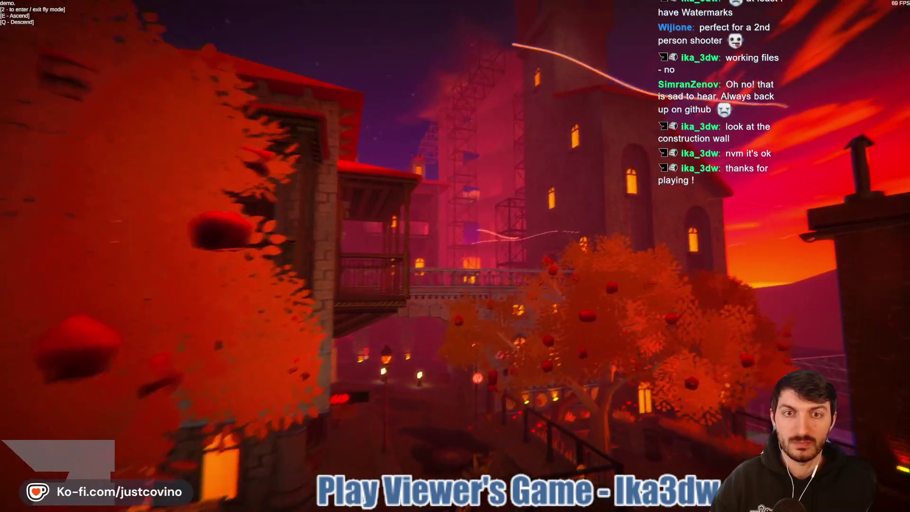
pyautogui.press('w')
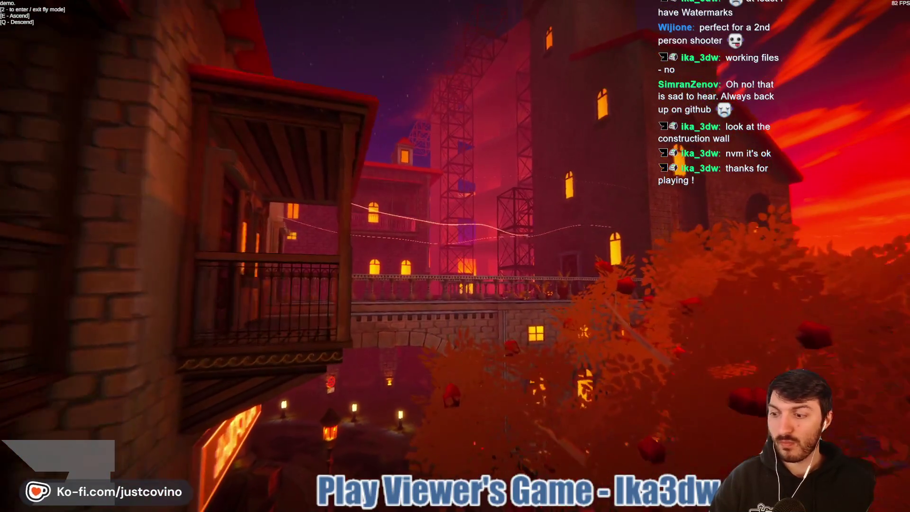
pyautogui.press('w')
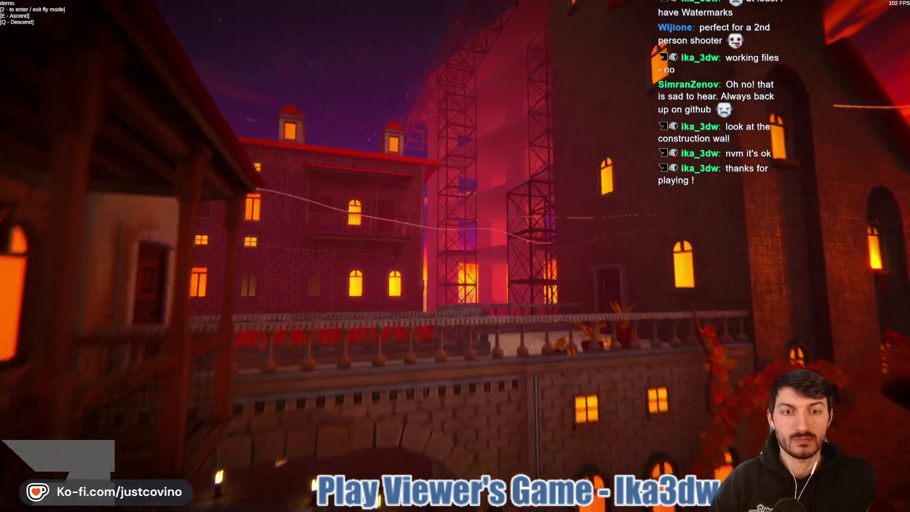
pyautogui.press('w')
pyautogui.press('w')
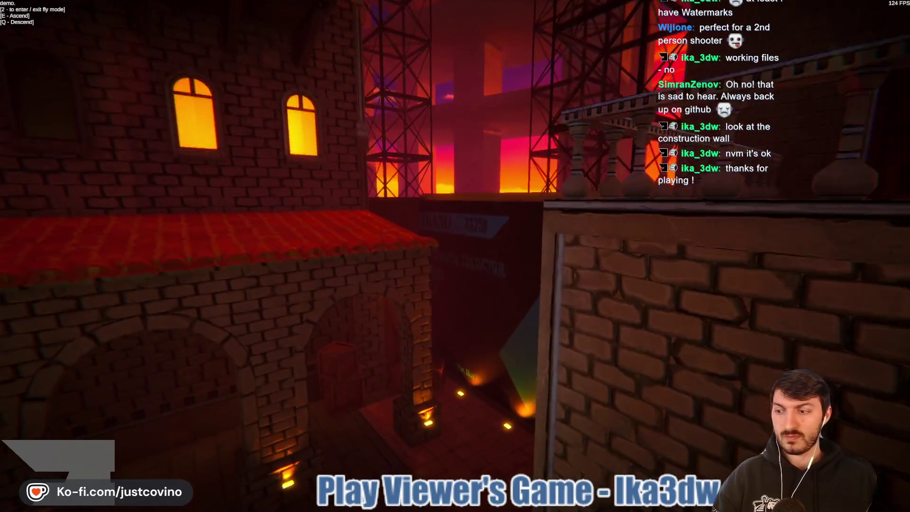
# - Circle the IKA3D sign wall, viewing its Georgian text, floor lights, and the archway approach
pyautogui.press('w')
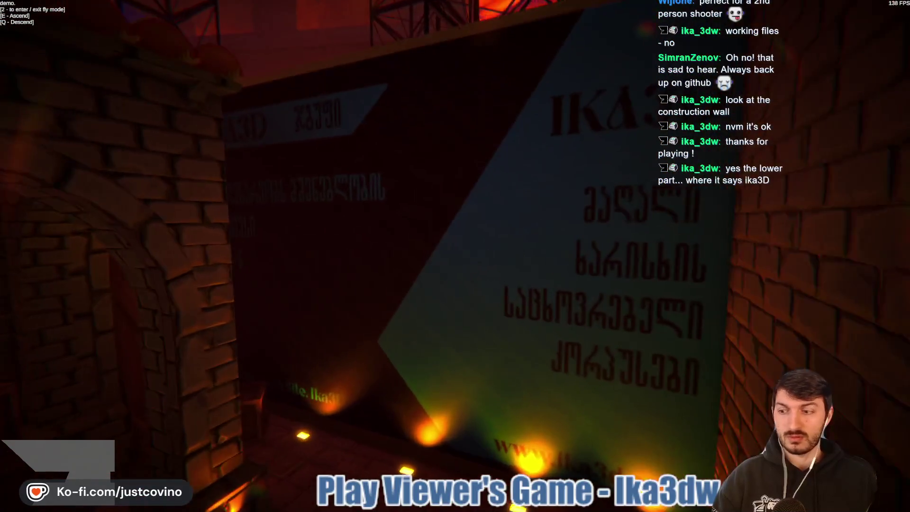
pyautogui.press('w')
pyautogui.press('s')
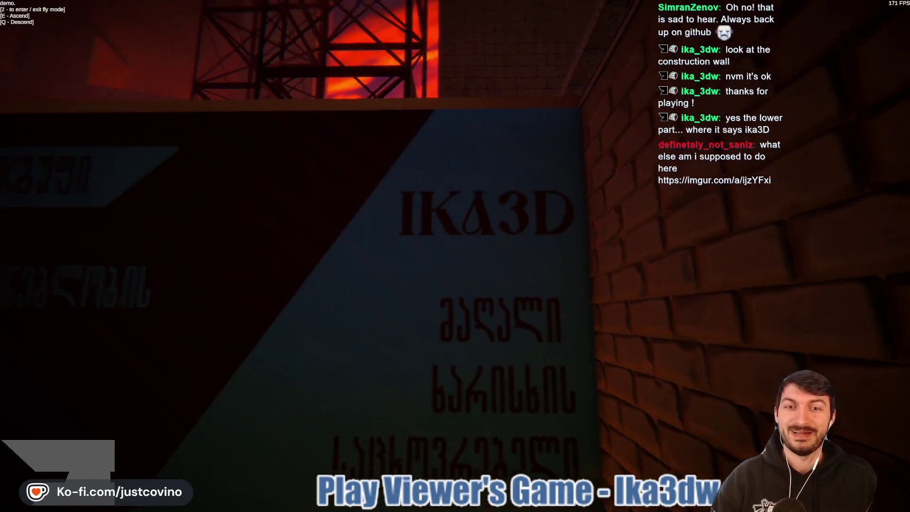
pyautogui.press('s')
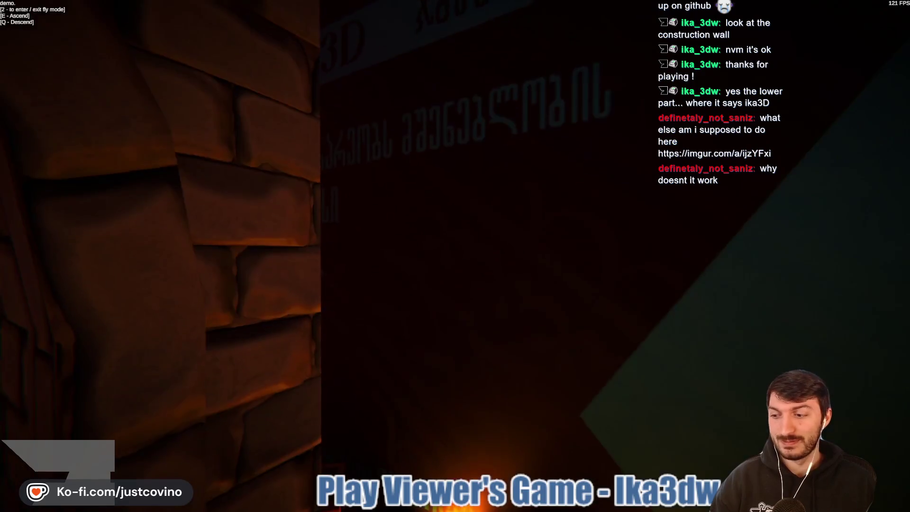
pyautogui.press('w')
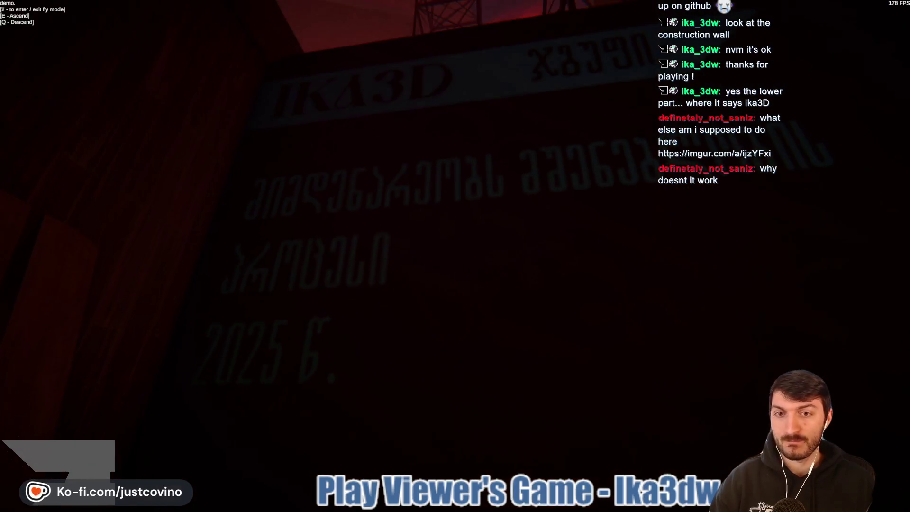
pyautogui.press('s')
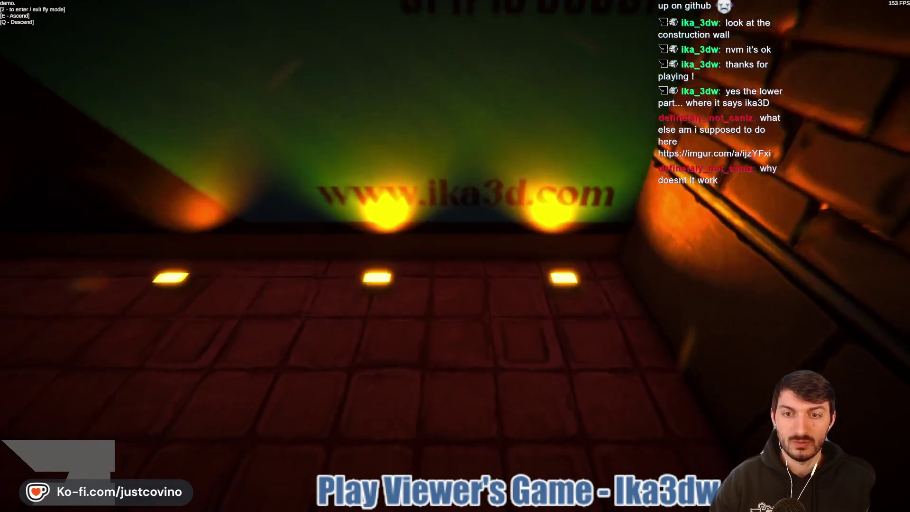
pyautogui.press('w')
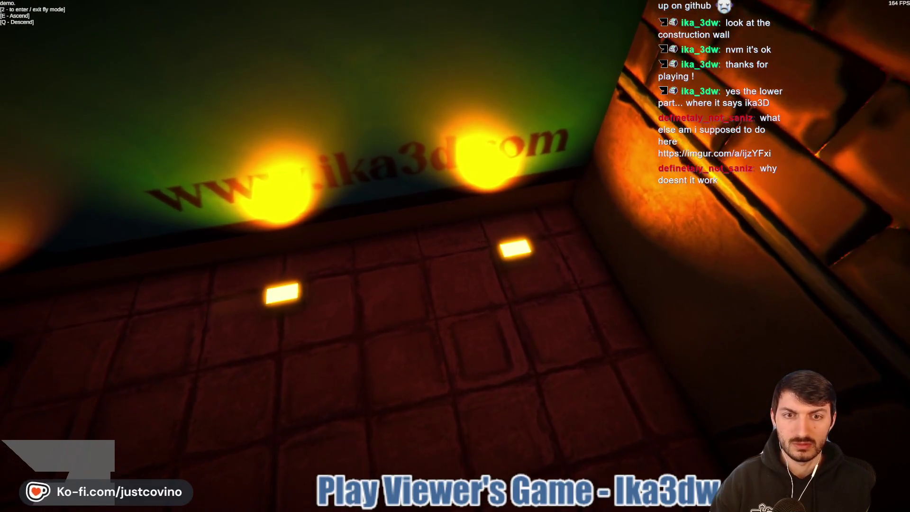
pyautogui.press('w')
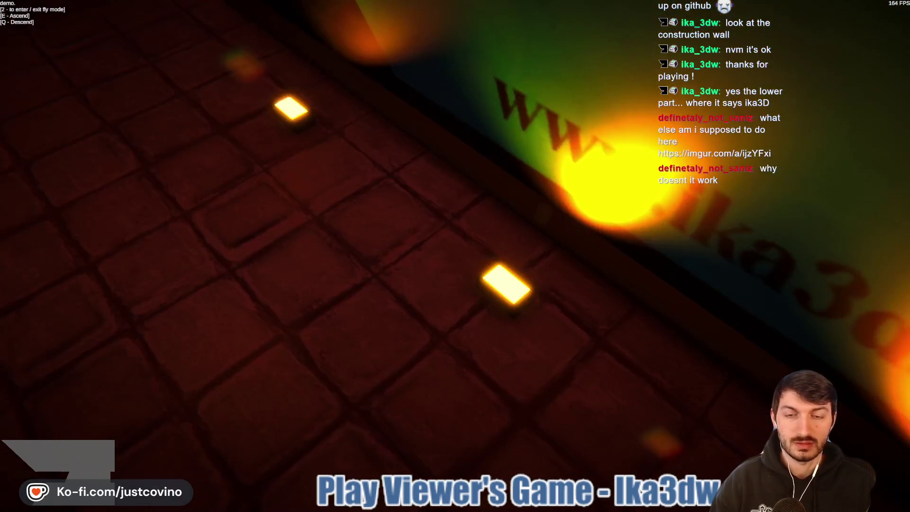
pyautogui.press('s')
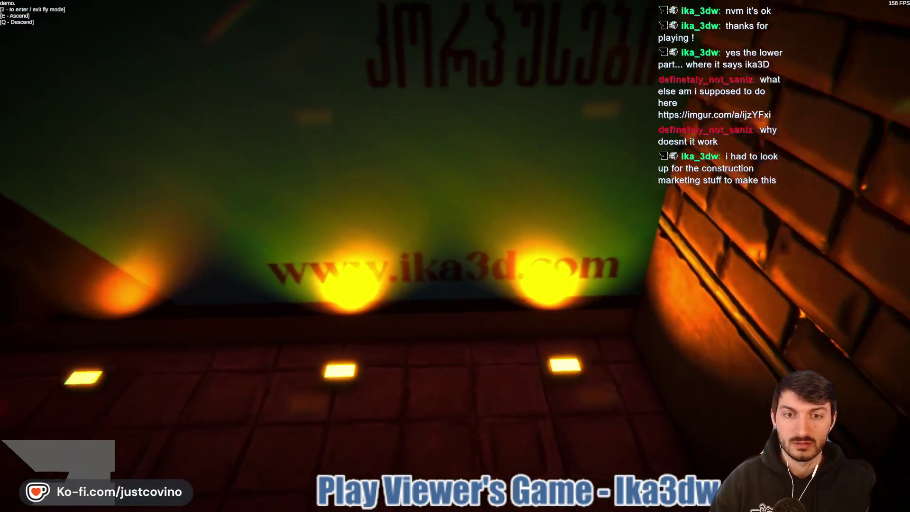
pyautogui.press('s')
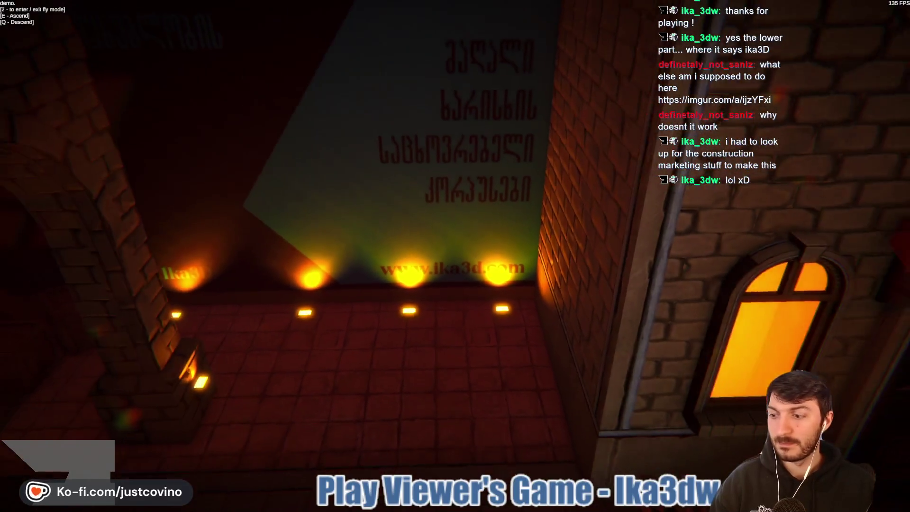
pyautogui.press('w')
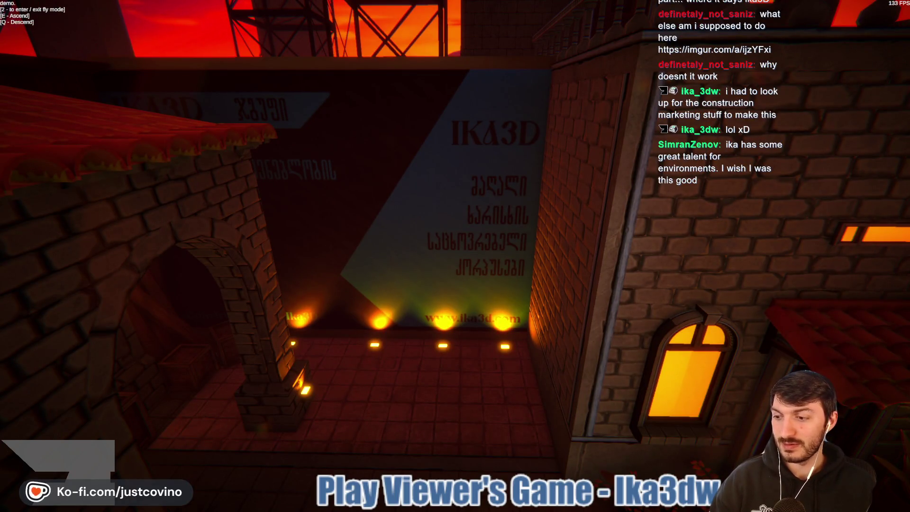
# - Fly over the balcony railing and down to overlook the courtyard, fountain and tree
pyautogui.moveTo(455, 255)
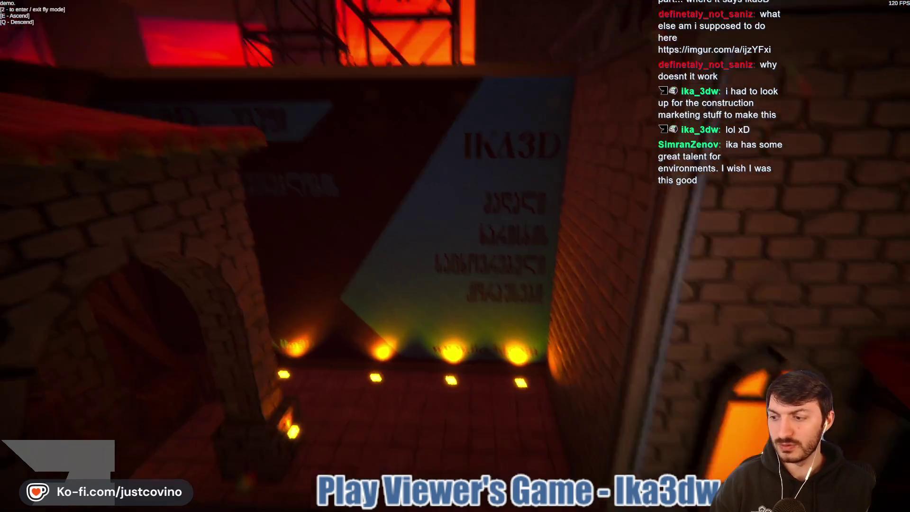
pyautogui.press('w')
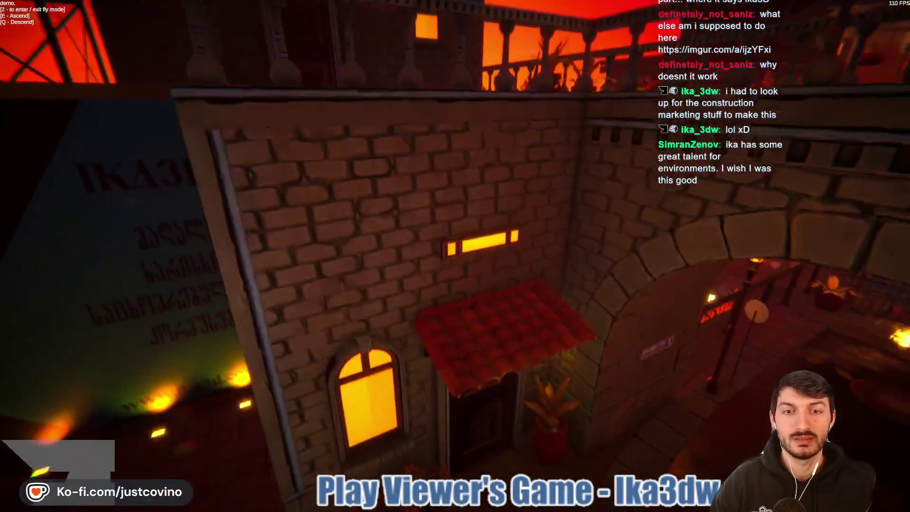
pyautogui.press('w')
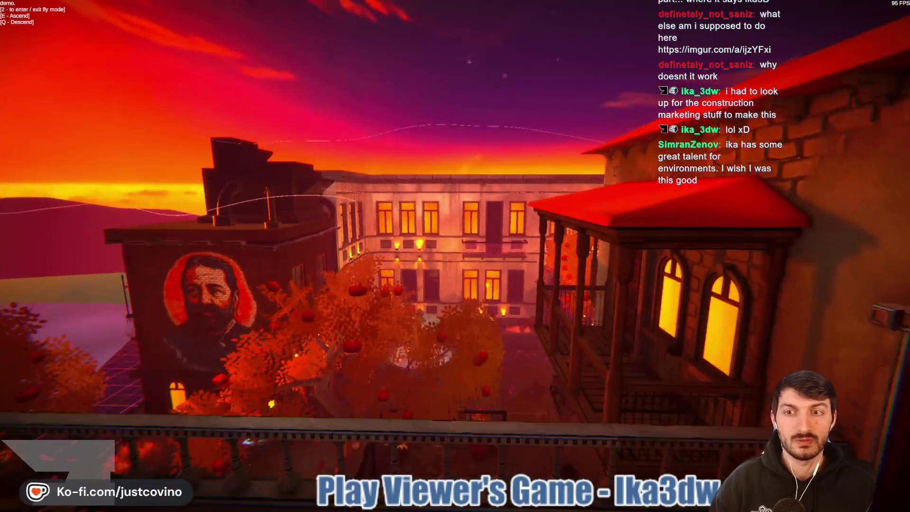
pyautogui.press('w')
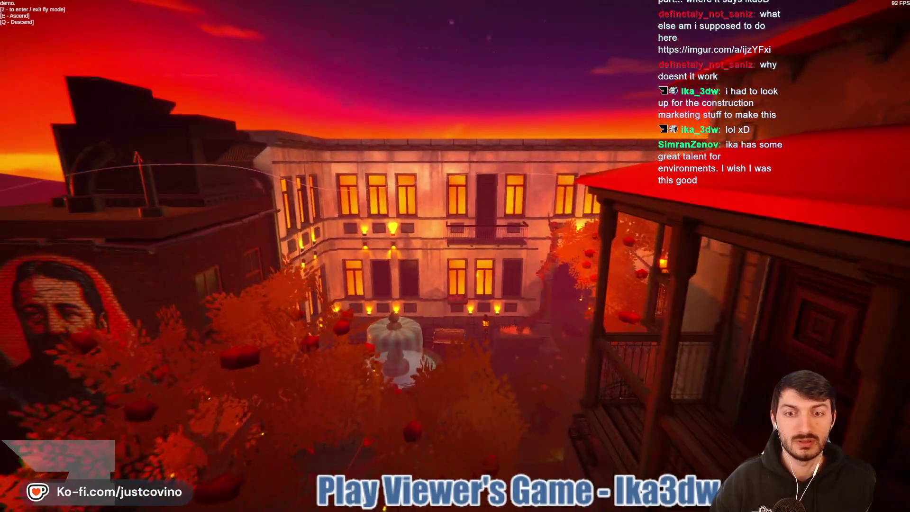
pyautogui.press('w')
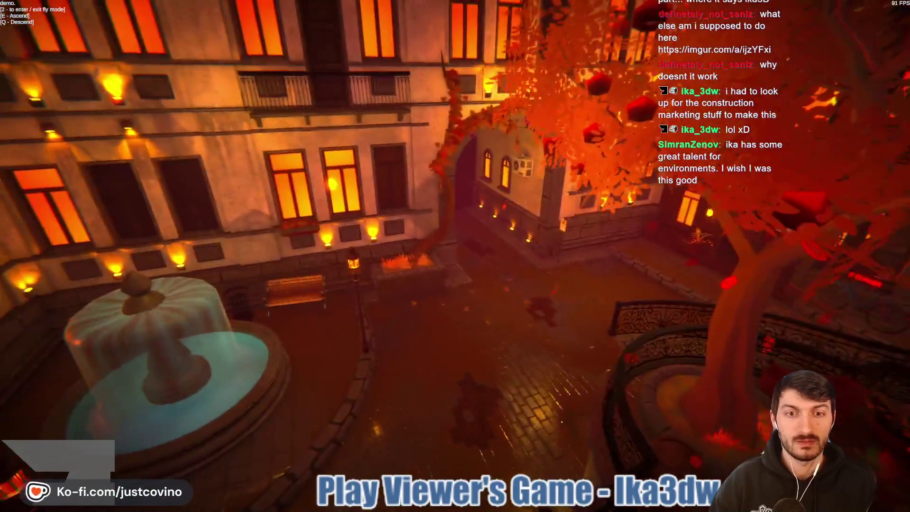
pyautogui.press('w')
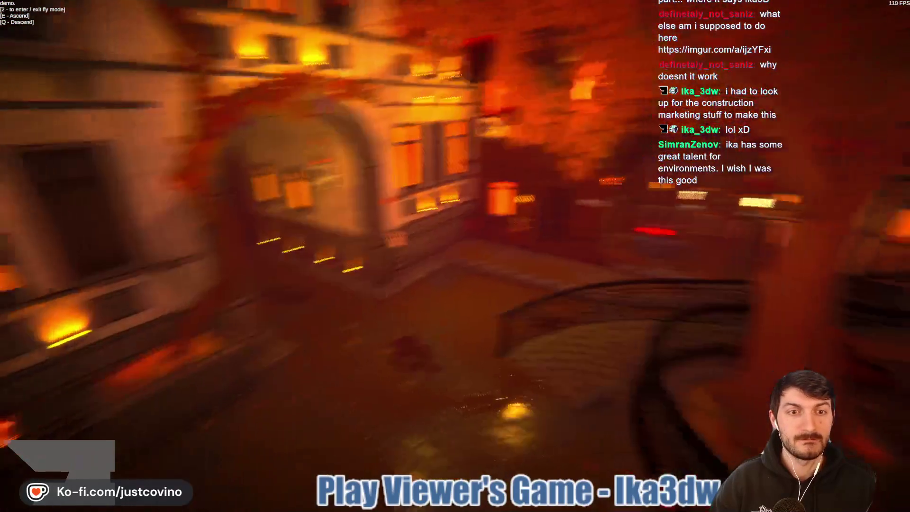
pyautogui.press('w')
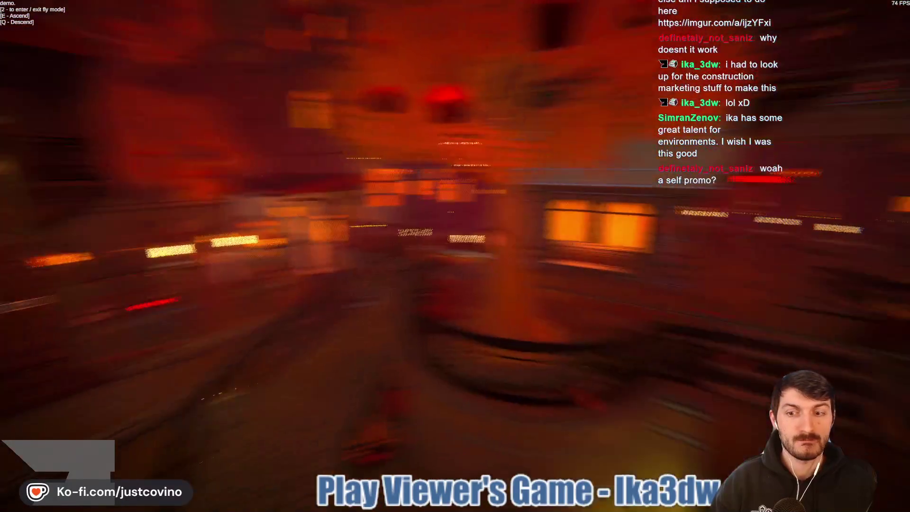
pyautogui.press('w')
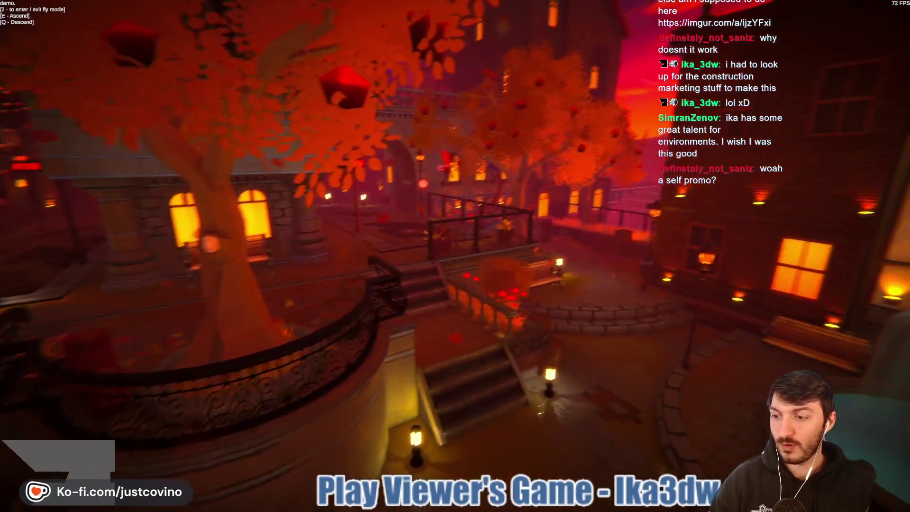
# - Tour the glowing-sign street, stone arch and tiled-roof house, return to the sign, and pause
pyautogui.press('w')
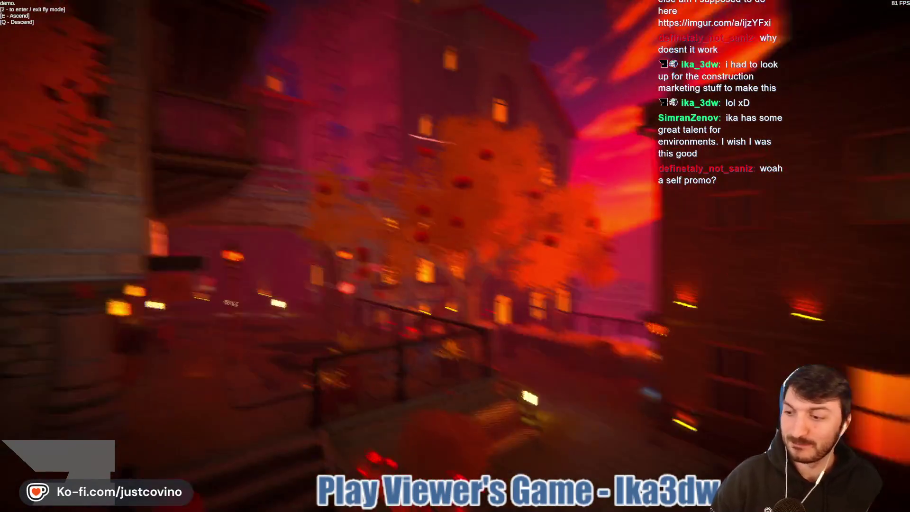
pyautogui.press('w')
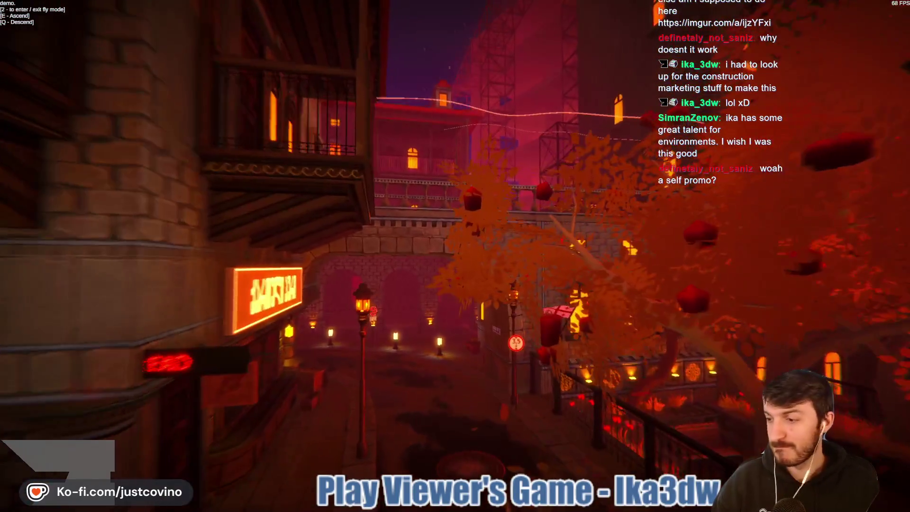
pyautogui.press('w')
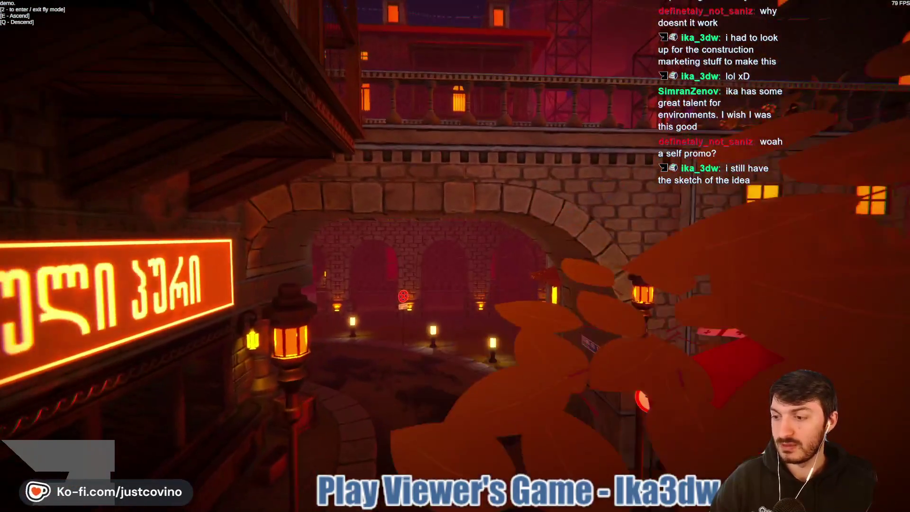
pyautogui.press('w')
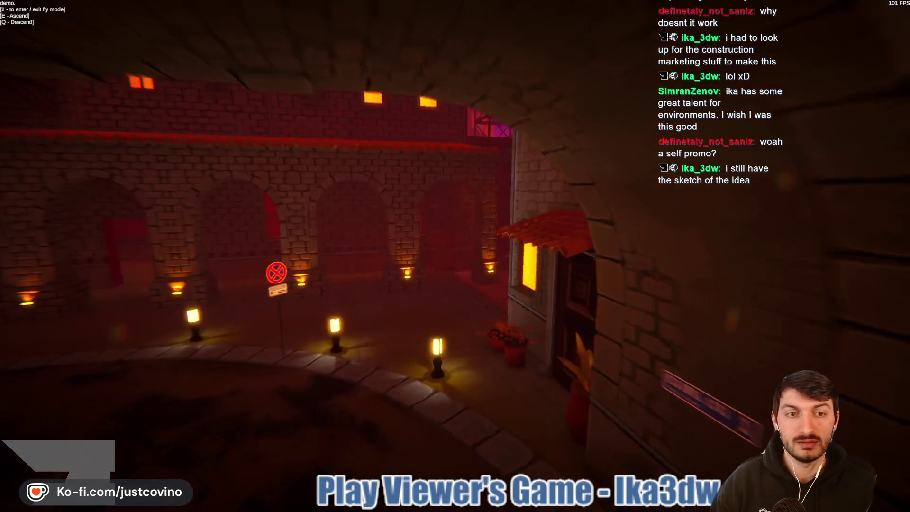
pyautogui.press('w')
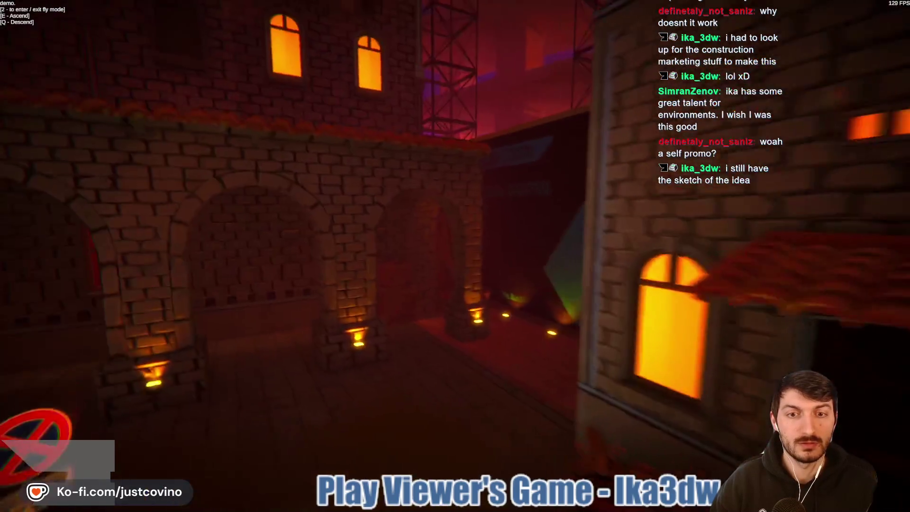
pyautogui.press('w')
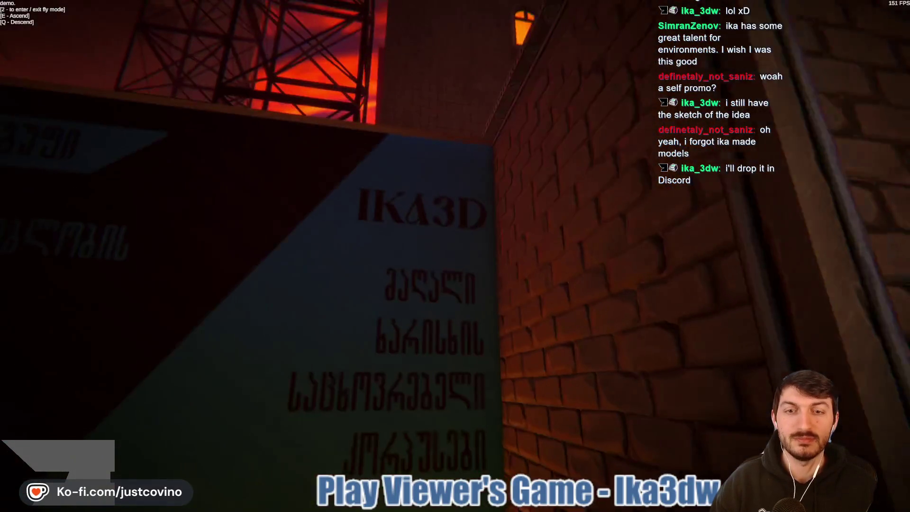
pyautogui.press('Escape')
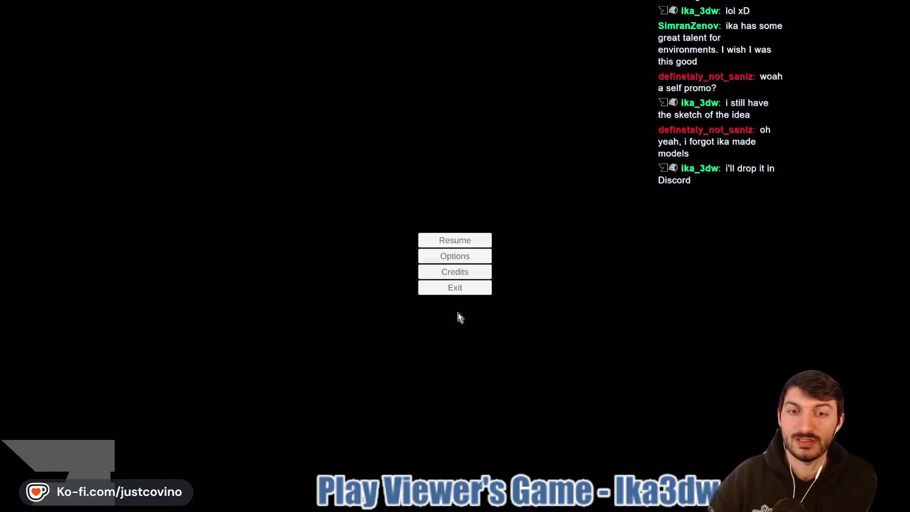
# - Quit the game, close the Game 7 and TemporaryStuff folders, and check the Uploads listing
pyautogui.click(459, 288)
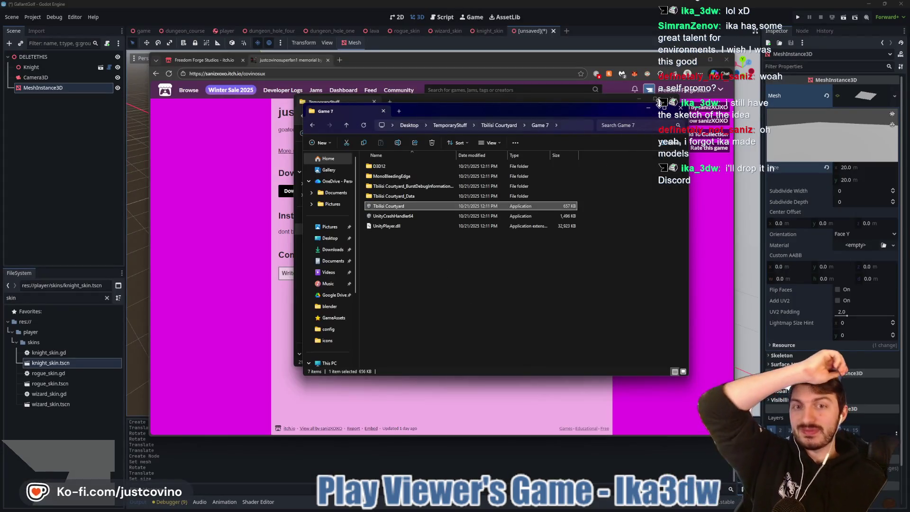
pyautogui.click(677, 109)
pyautogui.click(670, 98)
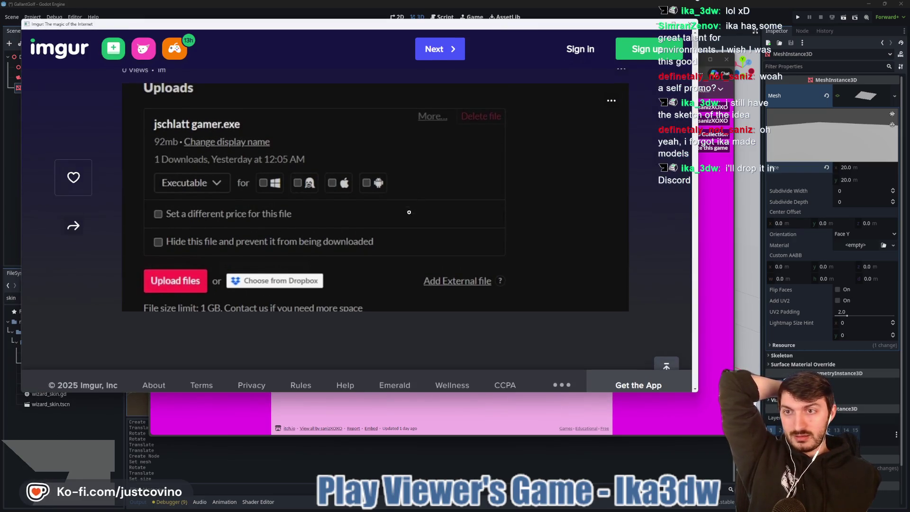
pyautogui.scroll(-1, 277, 207)
pyautogui.scroll(3, 253, 199)
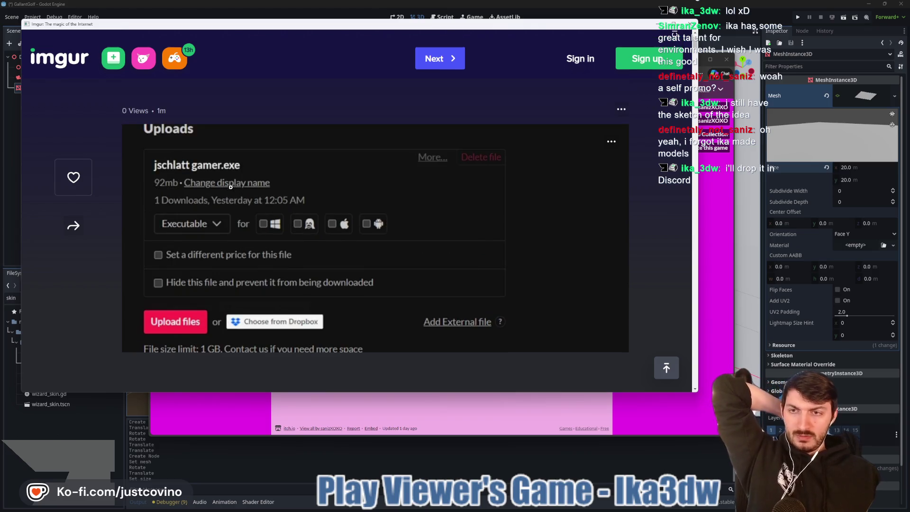
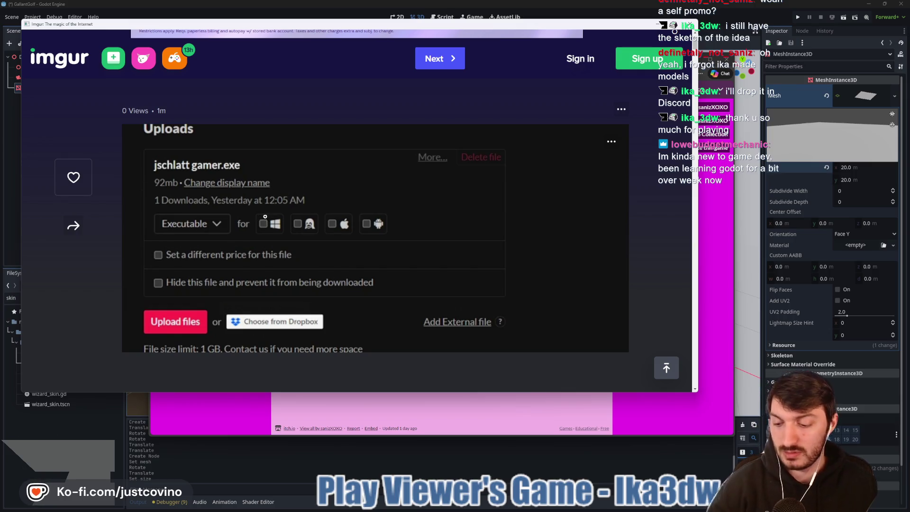
# - Clear the marks over the Linux and Android options, then close the Imgur window and the game page
pyautogui.moveTo(294, 216); pyautogui.dragTo(307, 233)
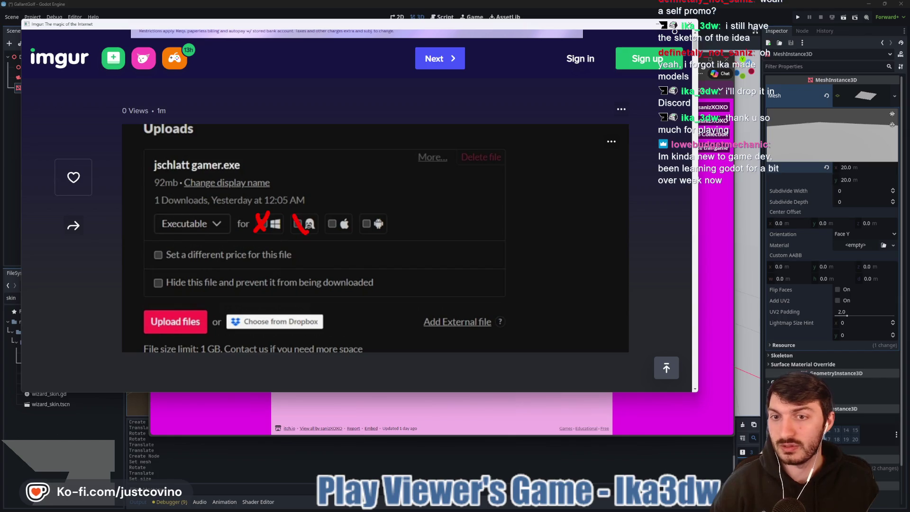
pyautogui.moveTo(382, 211); pyautogui.dragTo(371, 239)
pyautogui.press('Escape')
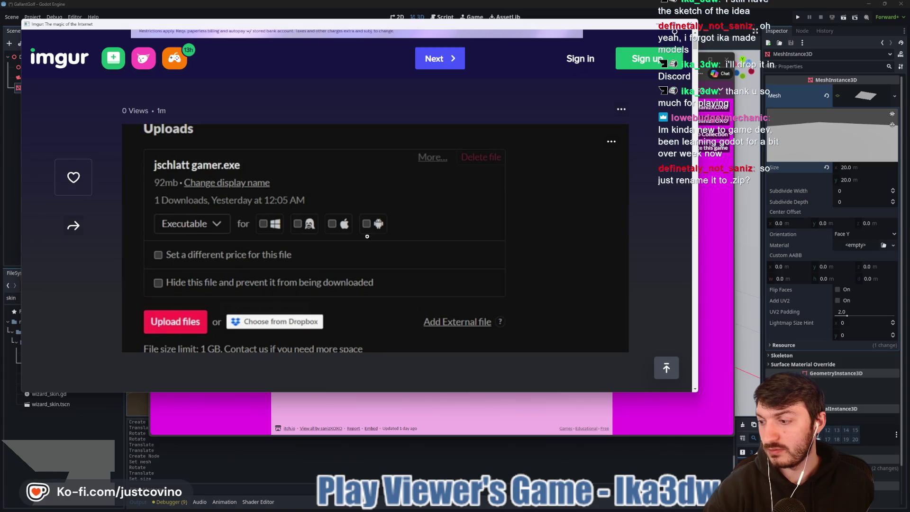
pyautogui.click(696, 27)
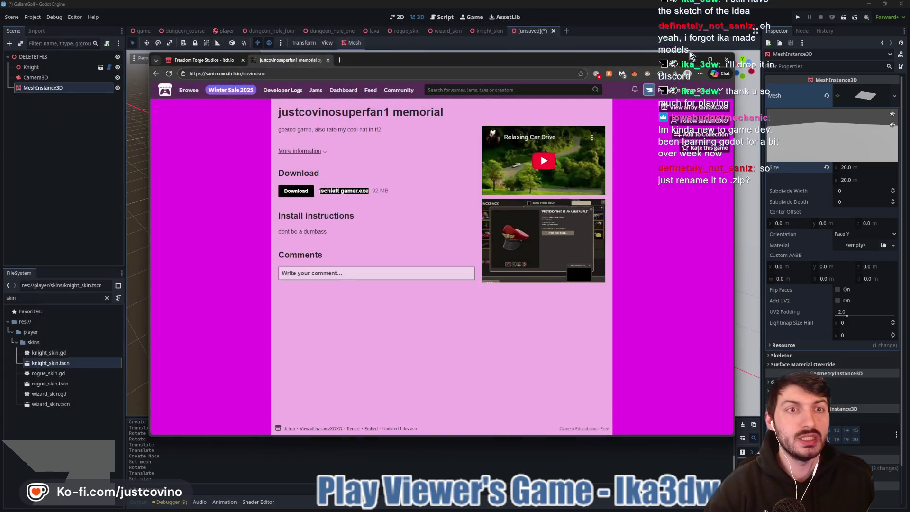
pyautogui.click(327, 60)
# - Switch back to Godot and orbit and zoom in close to the knight
pyautogui.click(76, 177)
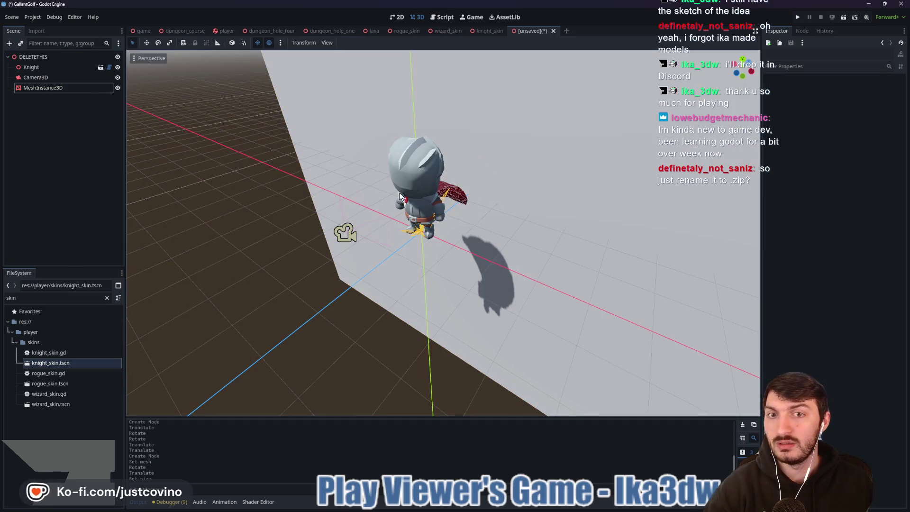
pyautogui.moveTo(330, 189); pyautogui.dragTo(377, 170)
pyautogui.scroll(3, 546, 188)
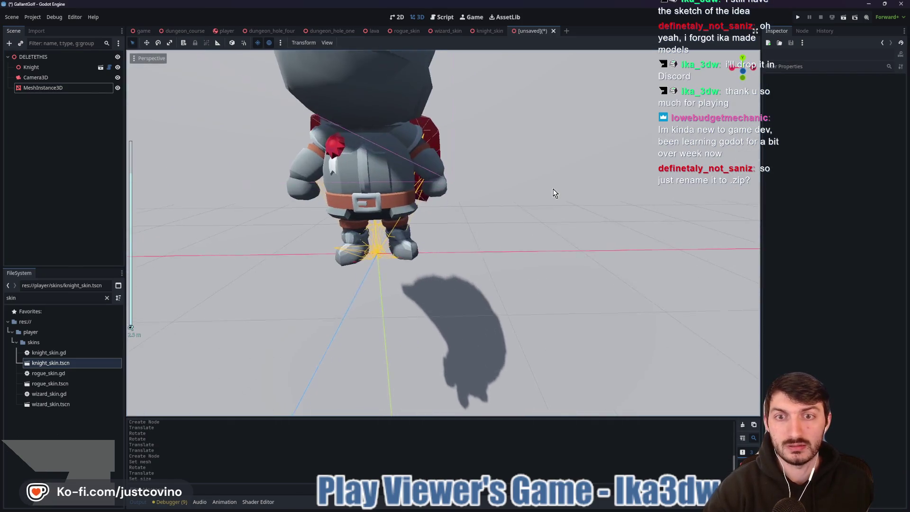
# - Toggle the Camera3D preview on and off to check how it frames the knight
pyautogui.click(71, 77)
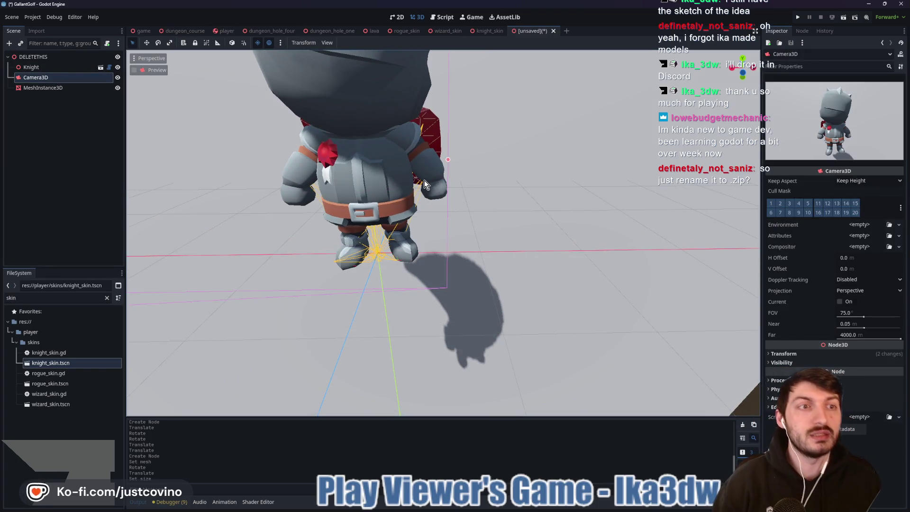
pyautogui.click(134, 70)
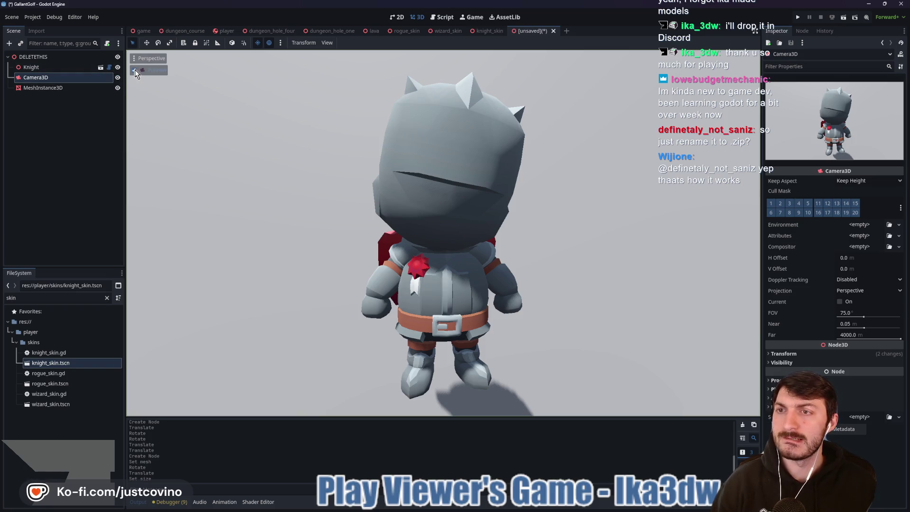
pyautogui.click(67, 68)
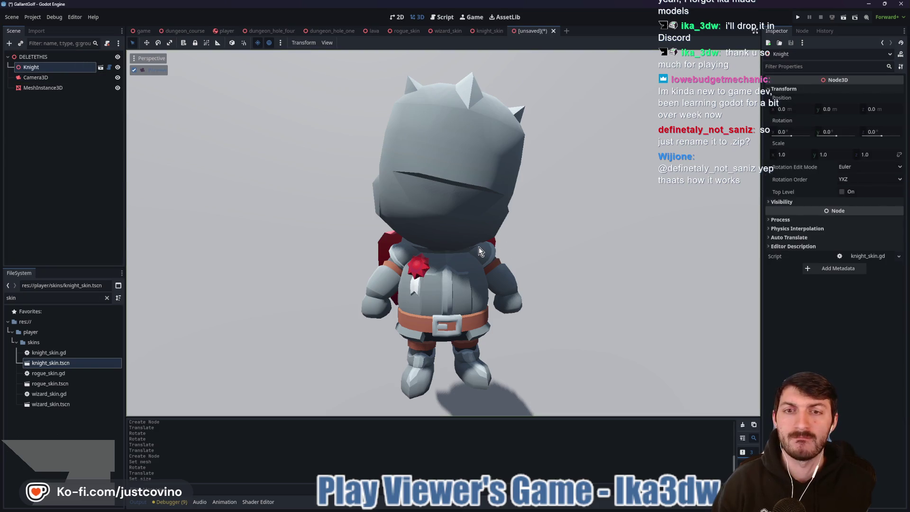
pyautogui.click(86, 77)
pyautogui.click(135, 71)
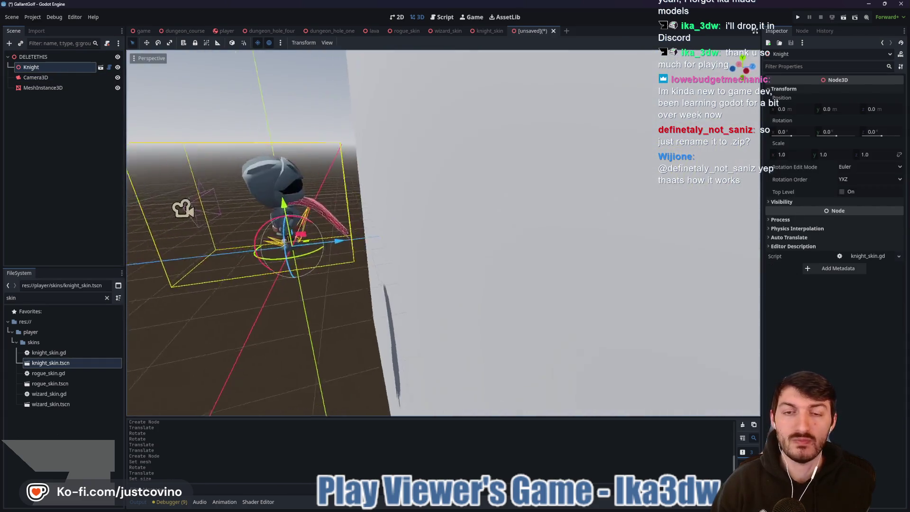
pyautogui.moveTo(473, 282)
pyautogui.mouseDown()
pyautogui.moveTo(501, 275)
pyautogui.moveTo(486, 270)
pyautogui.moveTo(417, 308)
pyautogui.moveTo(490, 292)
pyautogui.moveTo(497, 280)
pyautogui.mouseUp()
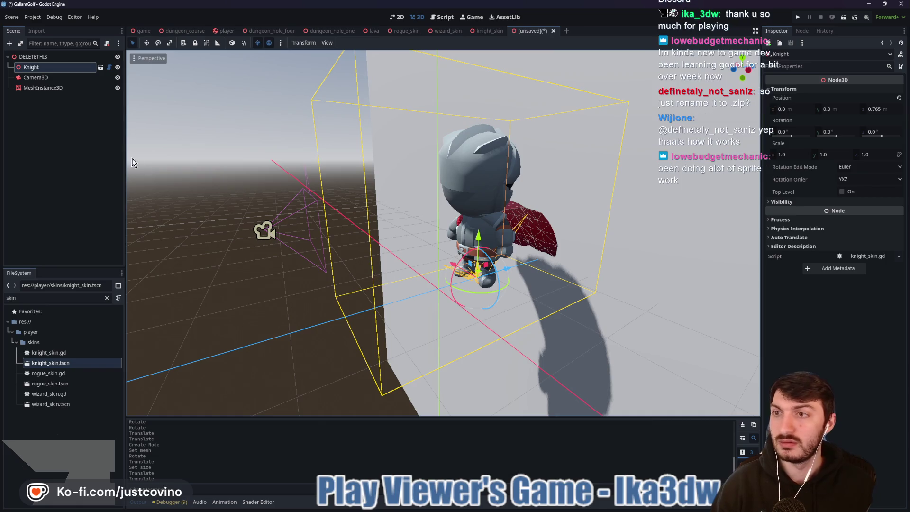
pyautogui.click(36, 78)
# - Preview through the camera and toggle the preview sunlight off and back on
pyautogui.click(136, 69)
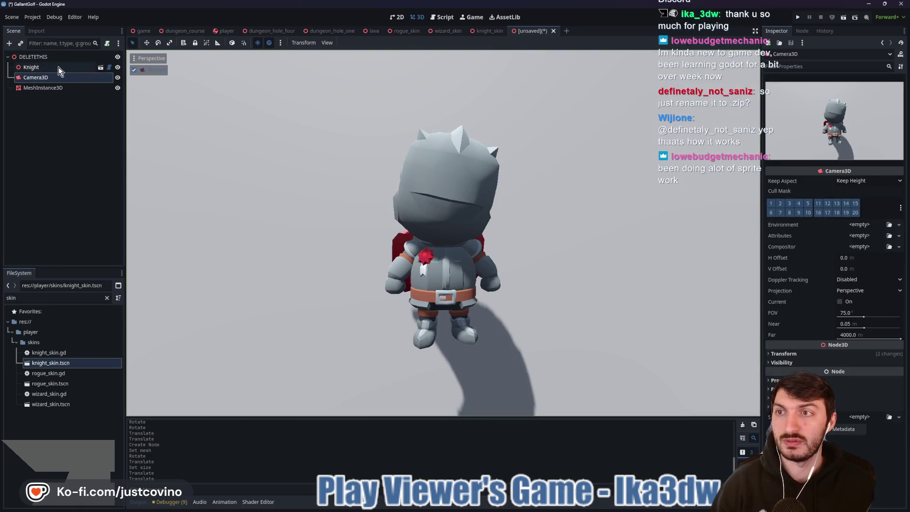
pyautogui.click(58, 67)
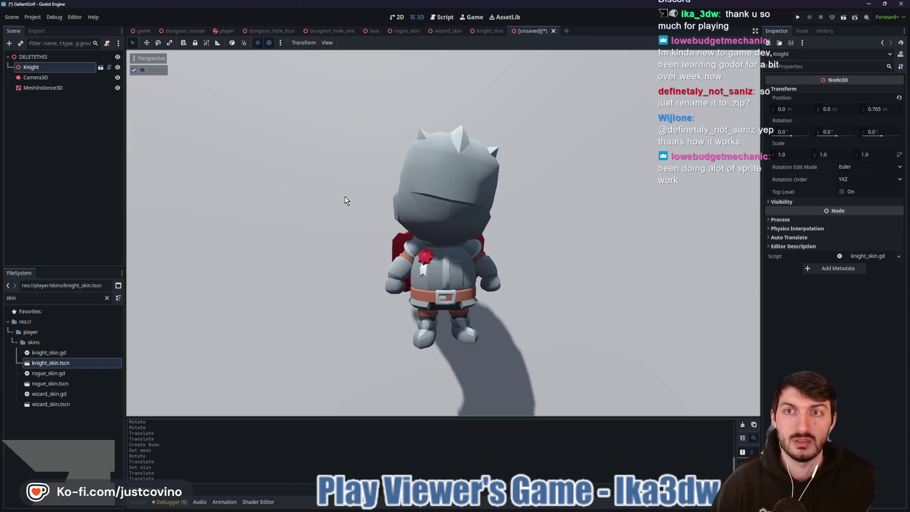
pyautogui.click(257, 44)
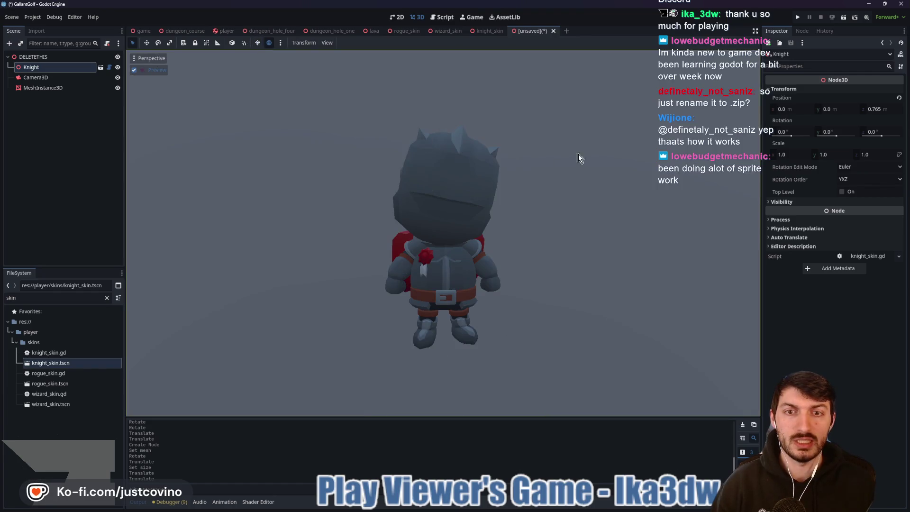
pyautogui.click(258, 44)
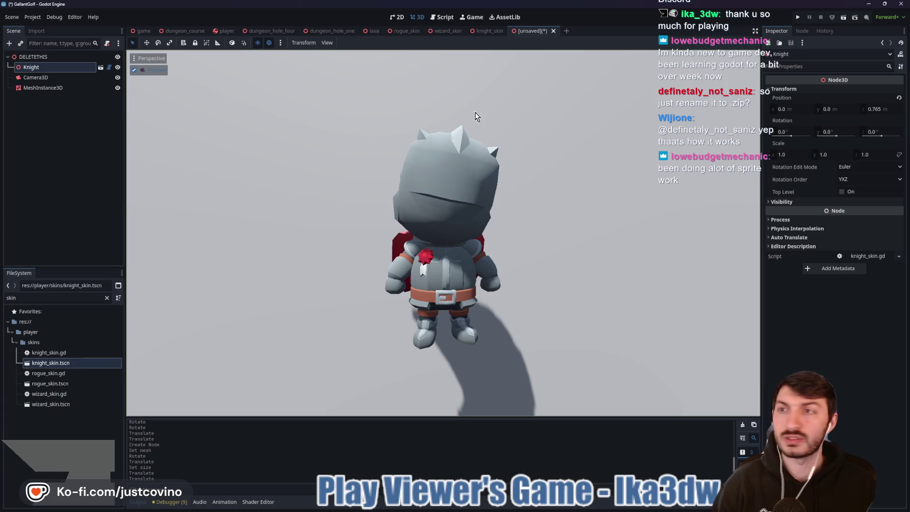
# - Add a preview sun to the scene with altitude -30, energy 0.85 and cream colour f3f3d6
pyautogui.click(280, 42)
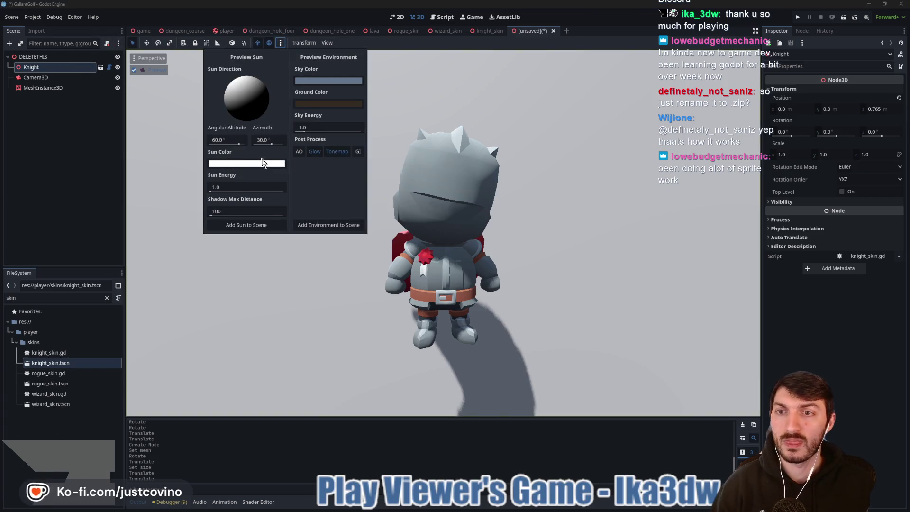
pyautogui.moveTo(238, 146); pyautogui.dragTo(220, 145)
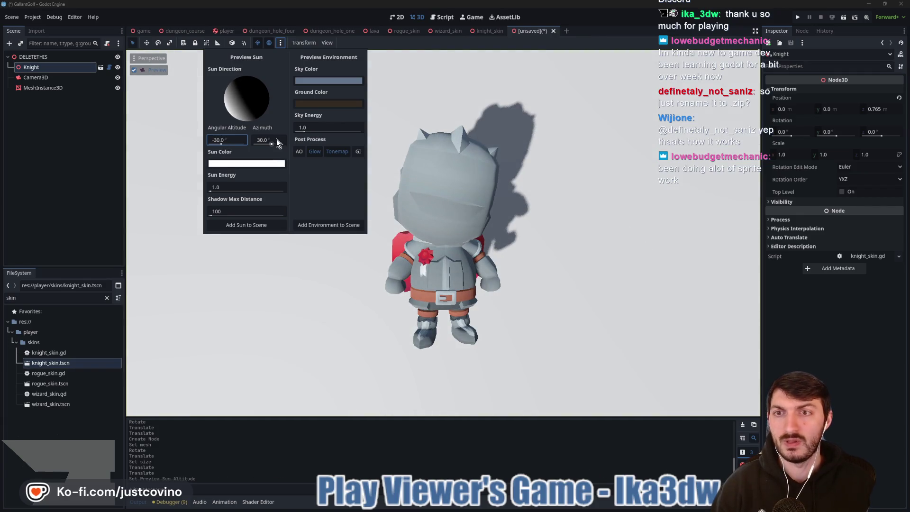
pyautogui.moveTo(229, 188)
pyautogui.mouseDown()
pyautogui.moveTo(210, 189)
pyautogui.moveTo(226, 188)
pyautogui.mouseUp()
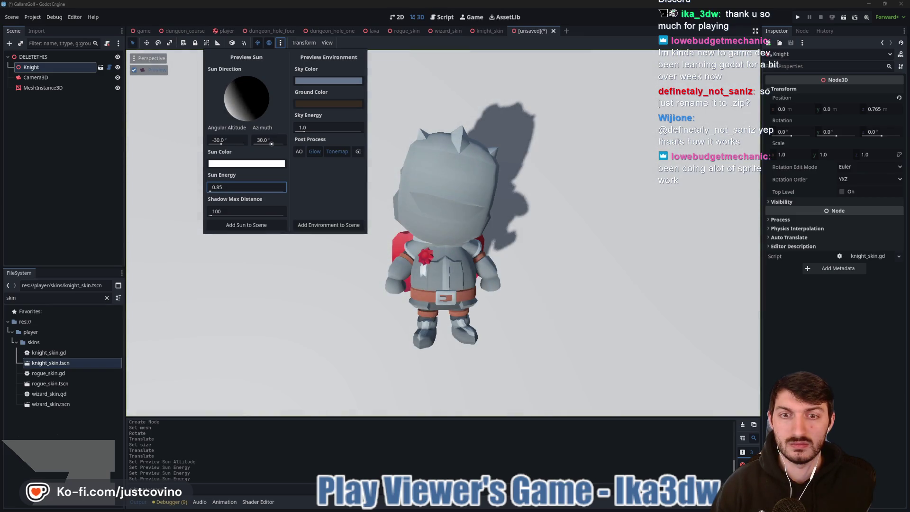
pyautogui.click(235, 163)
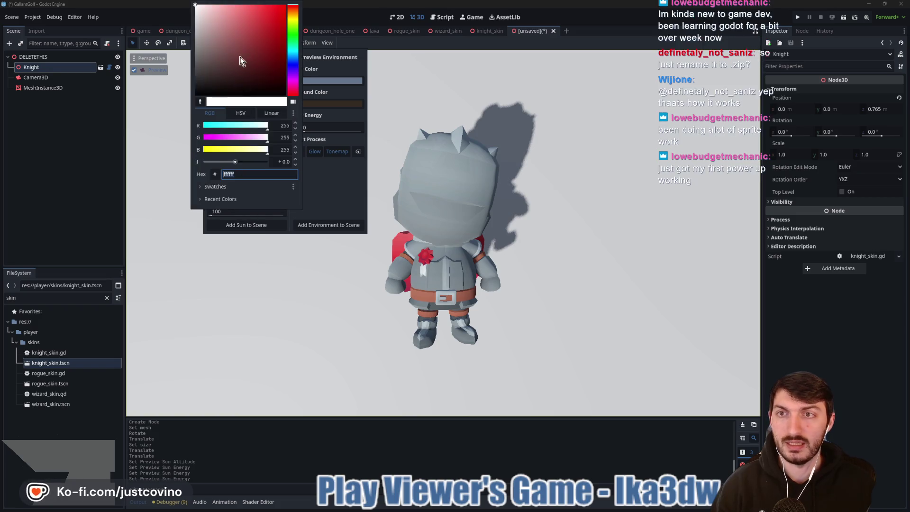
pyautogui.moveTo(295, 14); pyautogui.dragTo(294, 20)
pyautogui.click(206, 8)
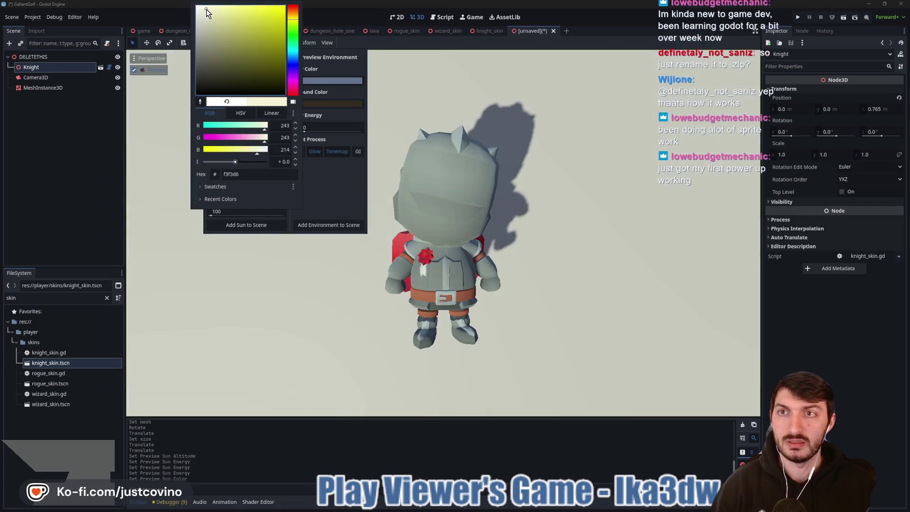
pyautogui.click(322, 211)
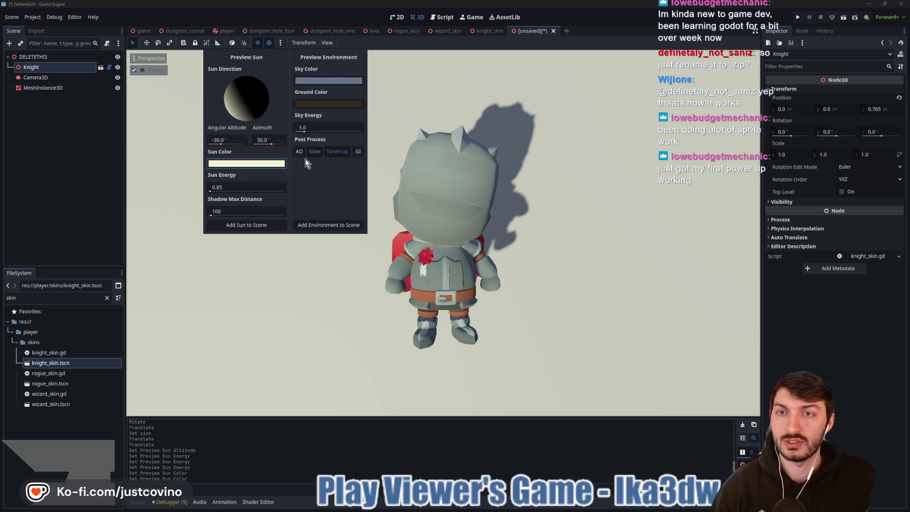
pyautogui.click(223, 225)
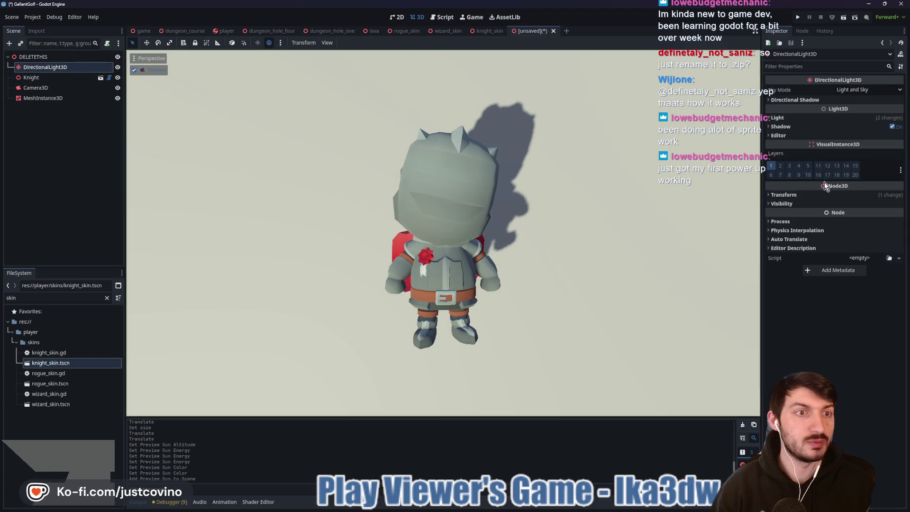
# - Expand the DirectionalLight3D's shadow sections and uncheck Shadow enabled
pyautogui.click(792, 100)
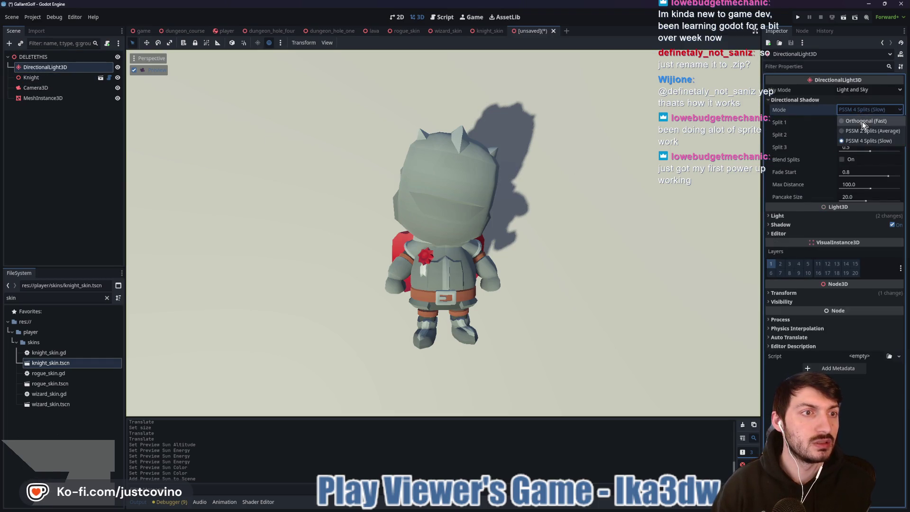
pyautogui.click(855, 107)
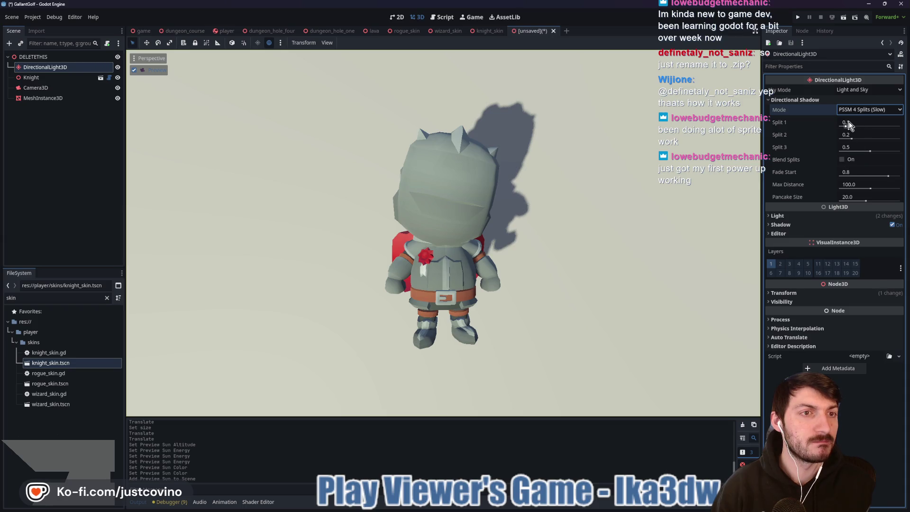
pyautogui.click(892, 225)
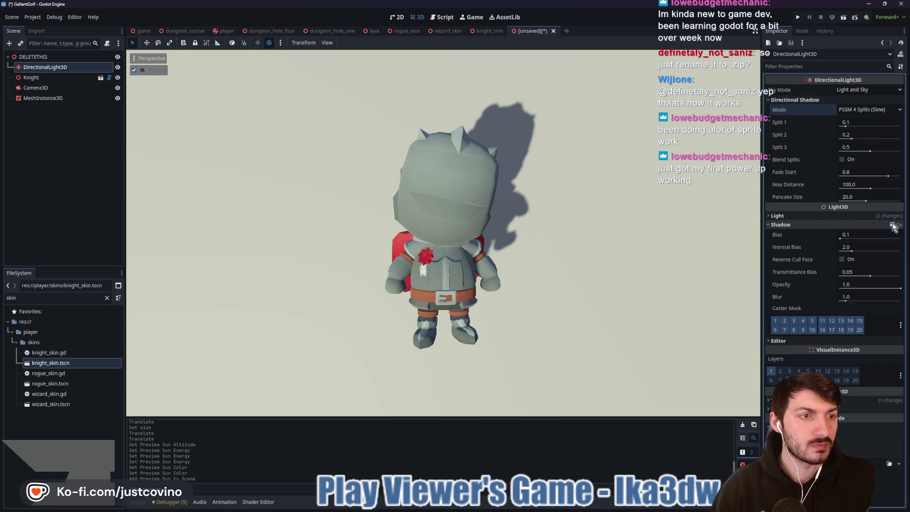
pyautogui.click(891, 225)
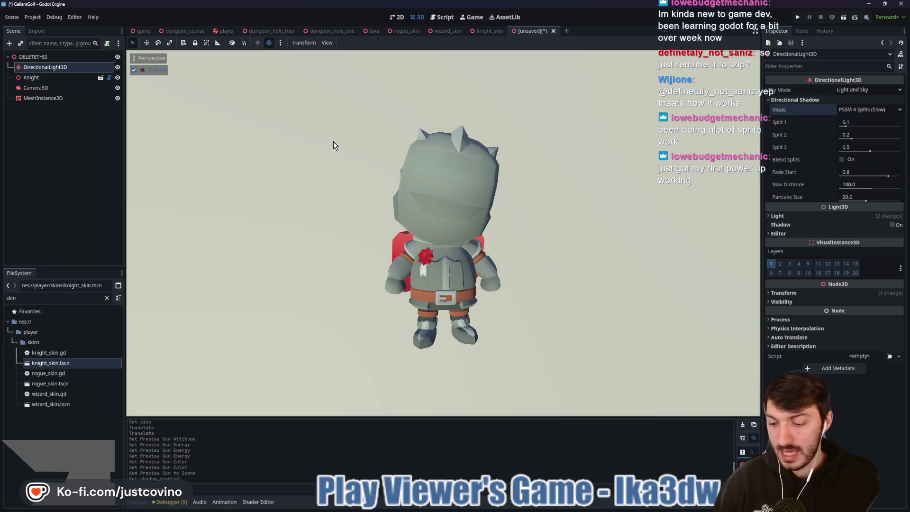
# - Snip a rectangle around the knight in the viewport and choose Save
pyautogui.press('super+shift+s')
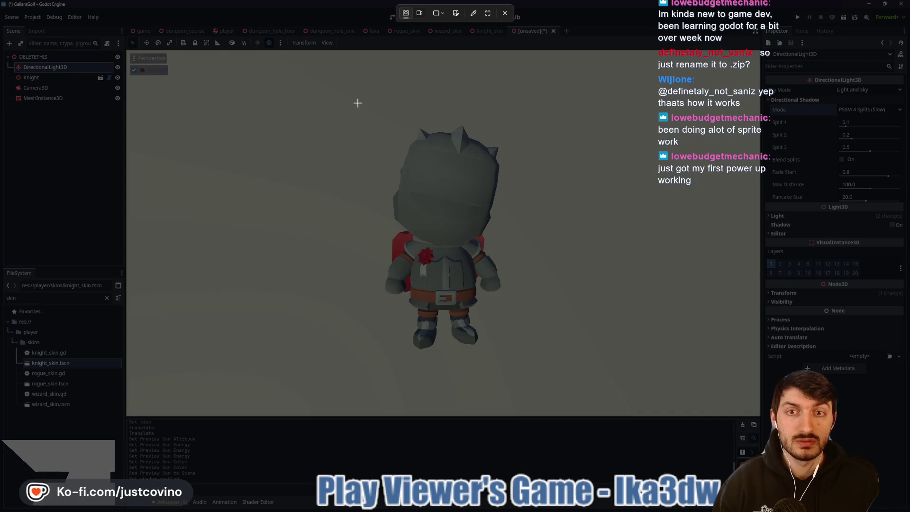
pyautogui.moveTo(348, 130); pyautogui.dragTo(539, 279)
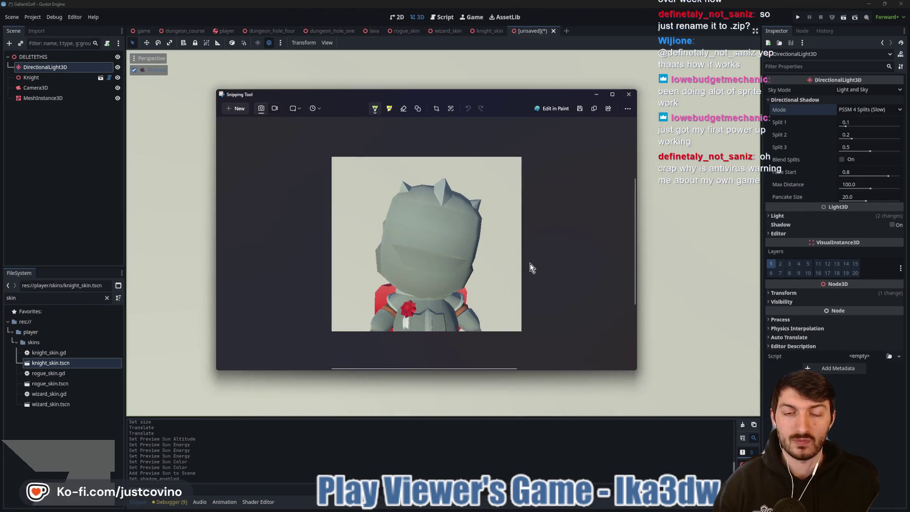
pyautogui.click(580, 110)
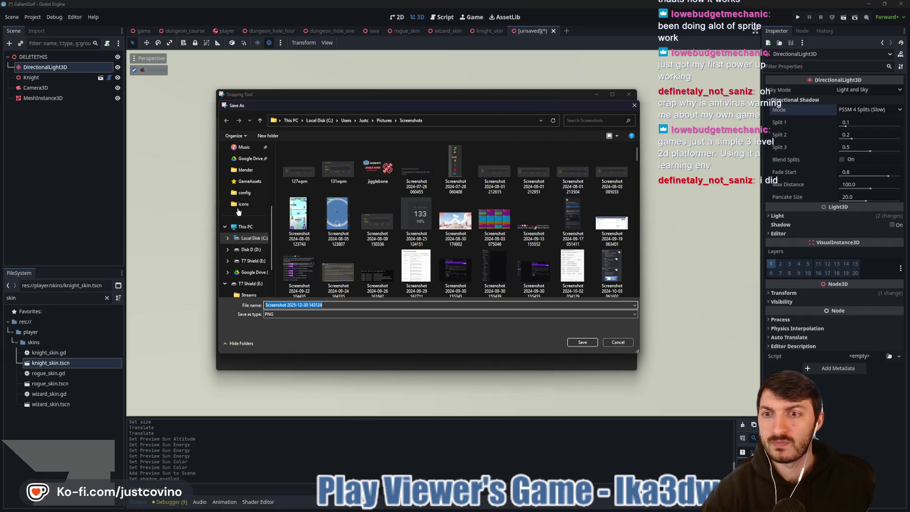
# - In Save As, browse to Desktop > gallant_golf > assets > icons
pyautogui.scroll(2, 237, 208)
pyautogui.scroll(1, 241, 189)
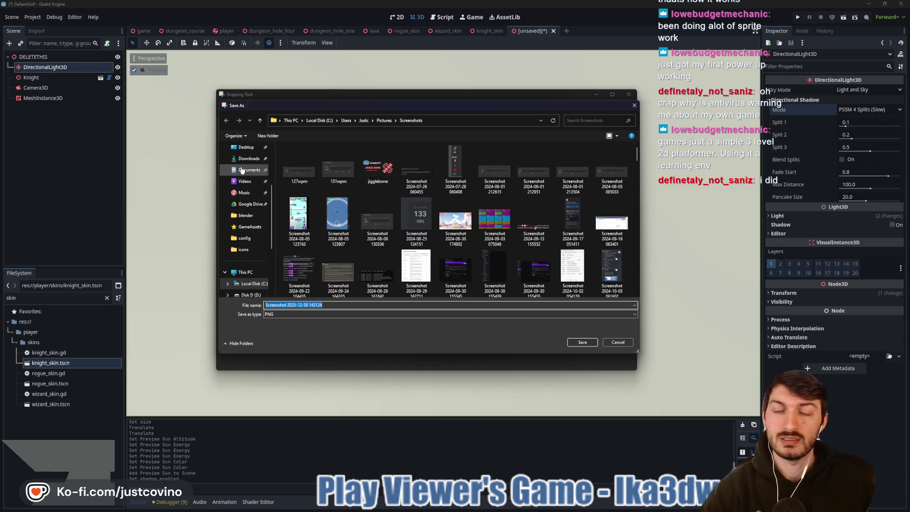
pyautogui.click(245, 169)
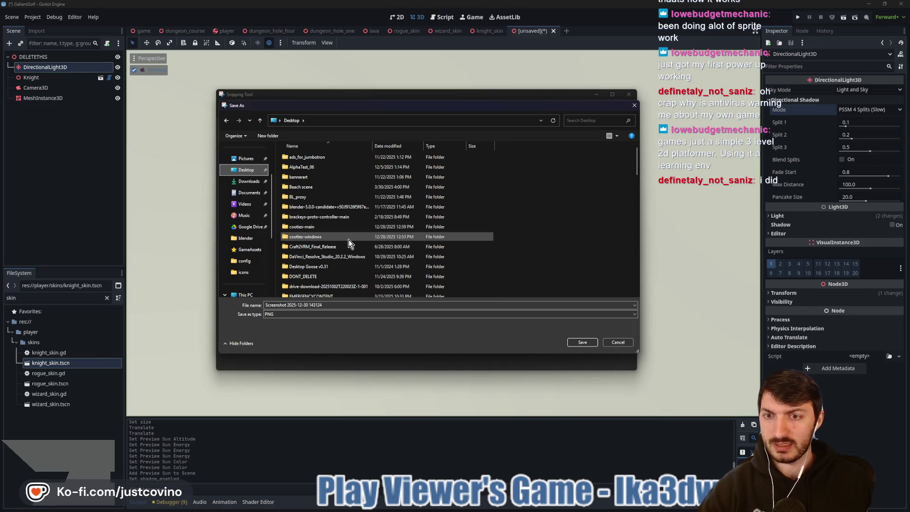
pyautogui.scroll(-1, 343, 237)
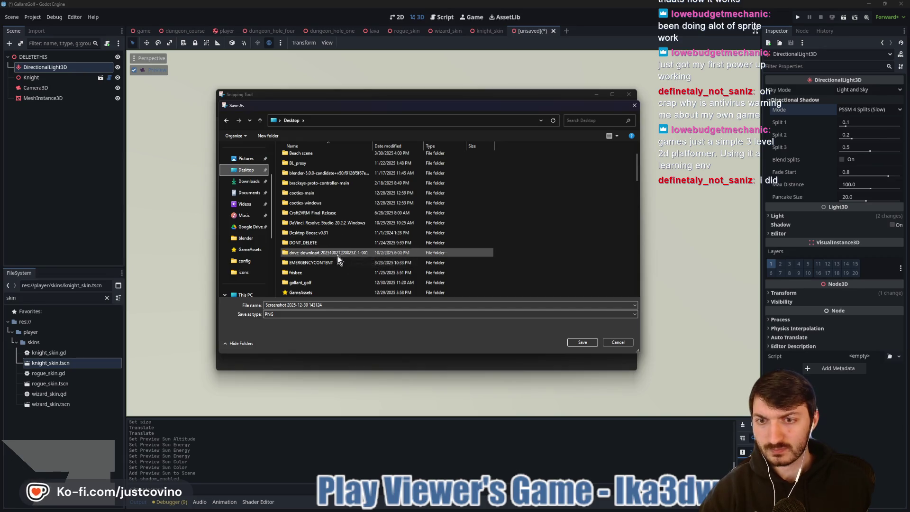
pyautogui.doubleClick(326, 281)
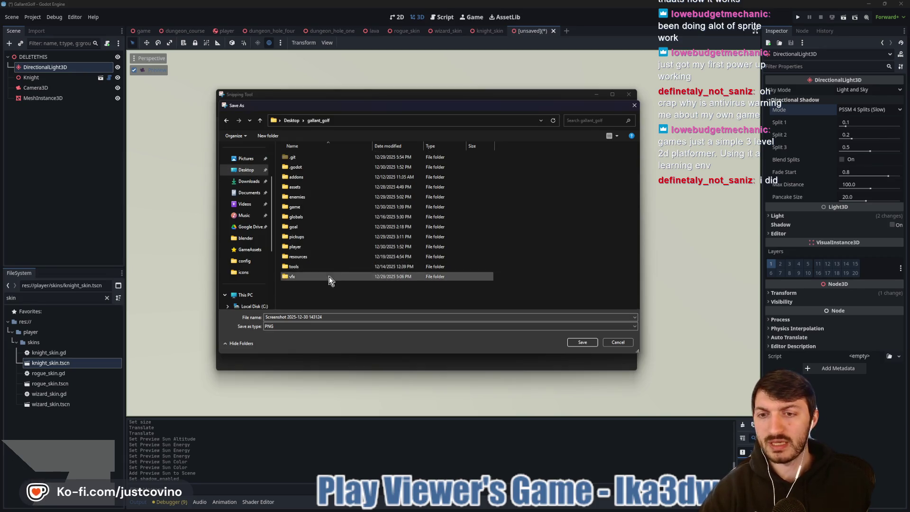
pyautogui.doubleClick(315, 188)
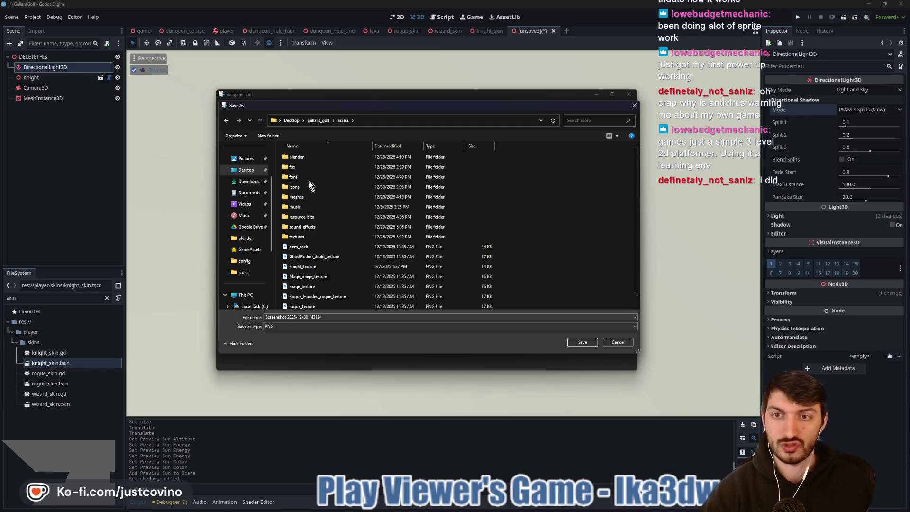
pyautogui.doubleClick(306, 189)
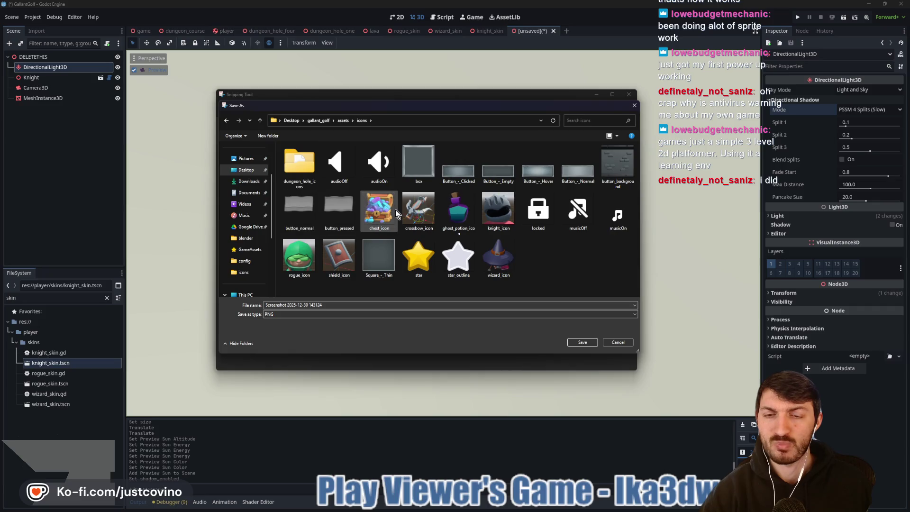
# - Save the snip as knight_icon.png, replacing the old file, and close Snipping Tool
pyautogui.click(498, 209)
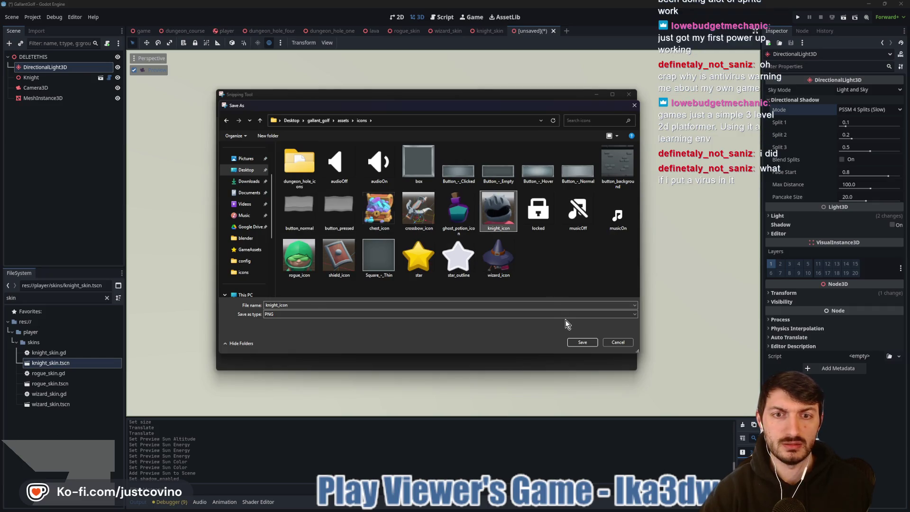
pyautogui.click(579, 343)
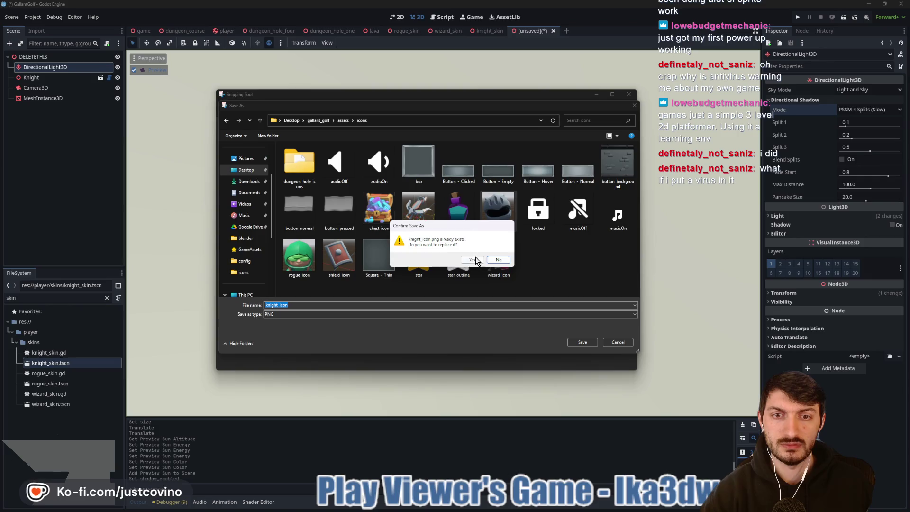
pyautogui.click(476, 261)
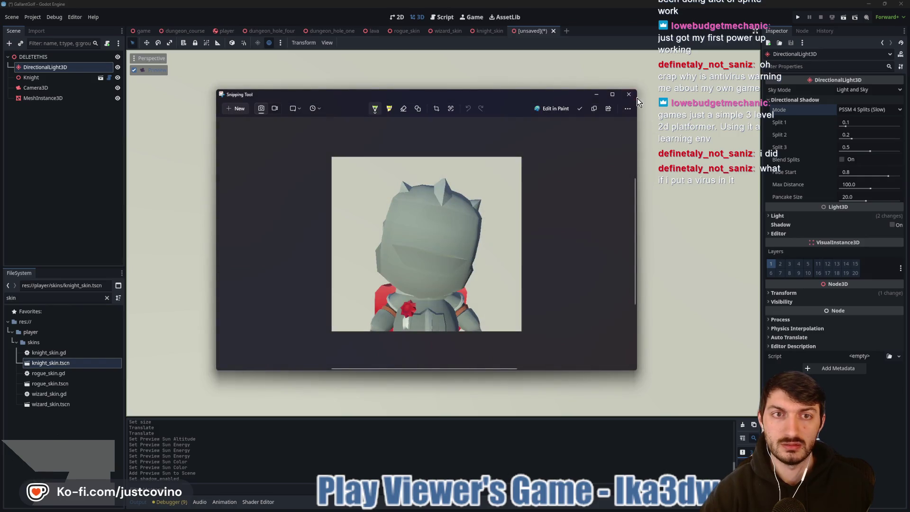
pyautogui.click(629, 94)
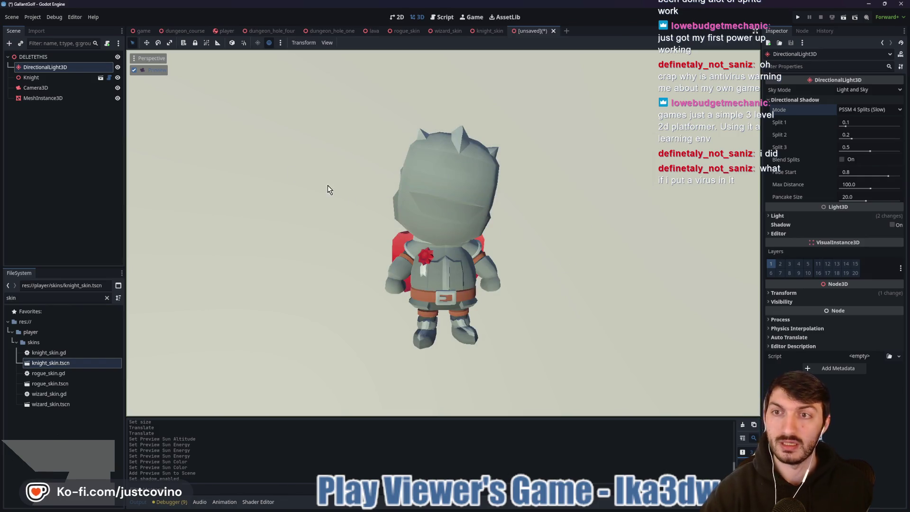
pyautogui.click(35, 80)
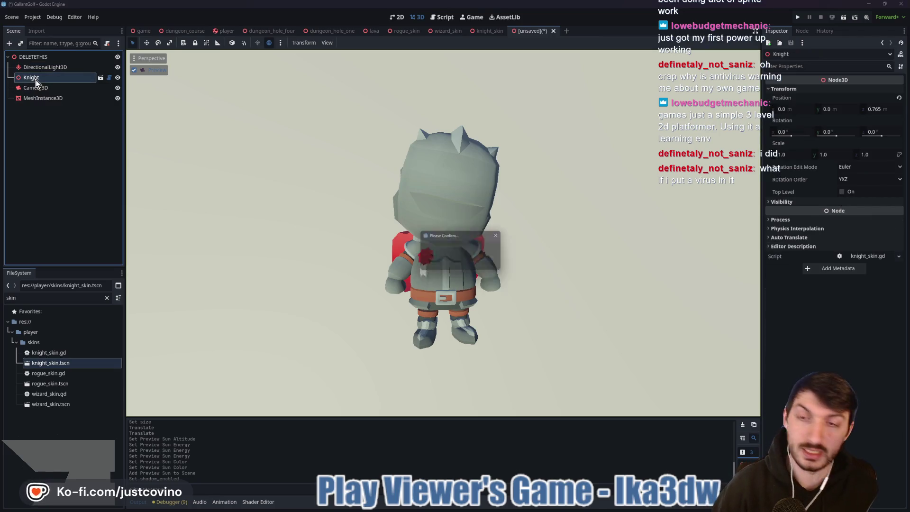
# - Replace the Knight with rogue_skin at Position Y -0.115 and Rotation X -4°, then snip it
pyautogui.click(441, 263)
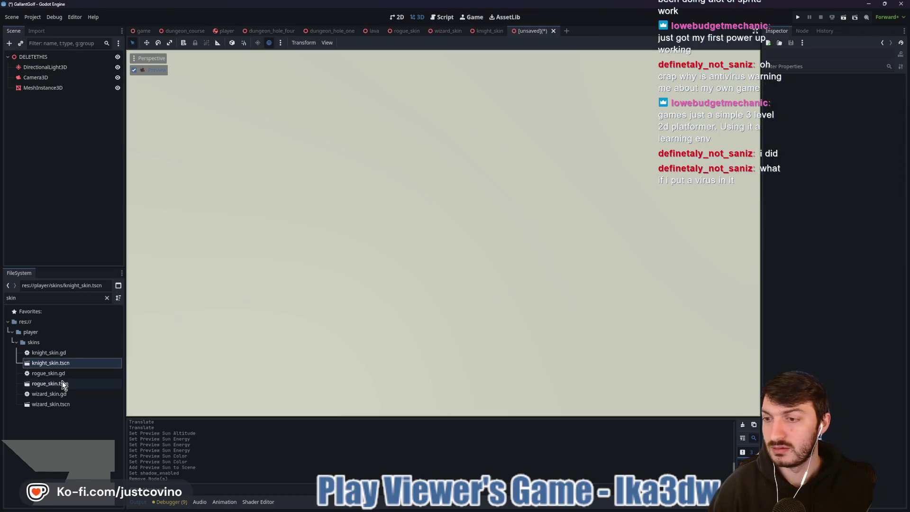
pyautogui.moveTo(65, 387)
pyautogui.mouseDown()
pyautogui.moveTo(420, 315)
pyautogui.moveTo(413, 287)
pyautogui.moveTo(443, 285)
pyautogui.mouseUp()
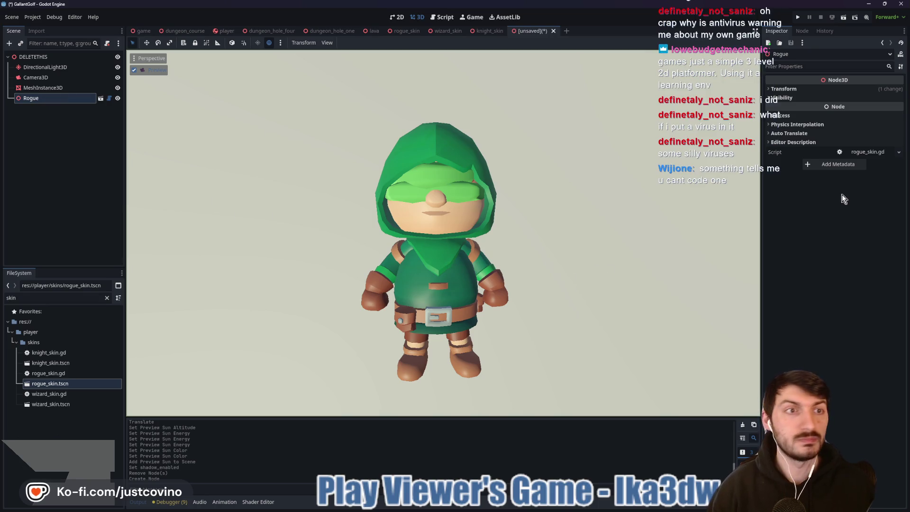
pyautogui.click(782, 89)
pyautogui.moveTo(841, 112)
pyautogui.mouseDown()
pyautogui.moveTo(829, 112)
pyautogui.moveTo(837, 137)
pyautogui.mouseUp()
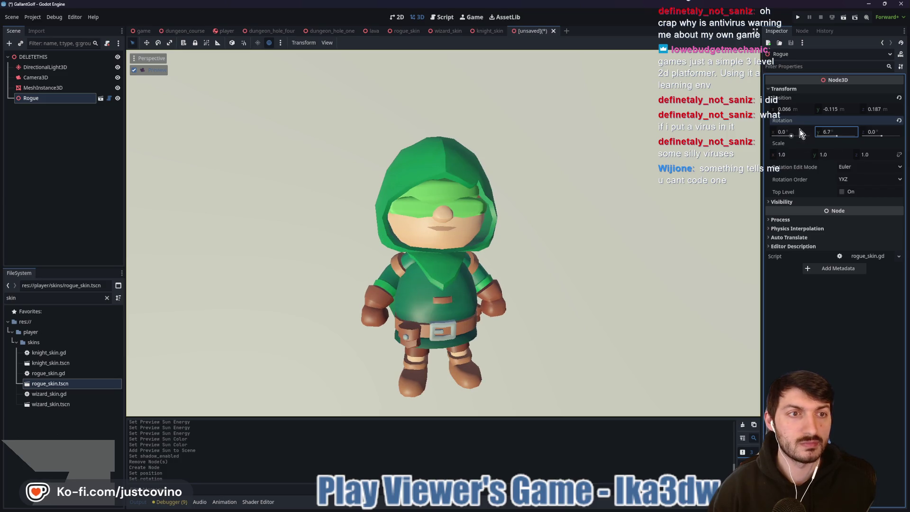
pyautogui.moveTo(795, 136); pyautogui.dragTo(787, 136)
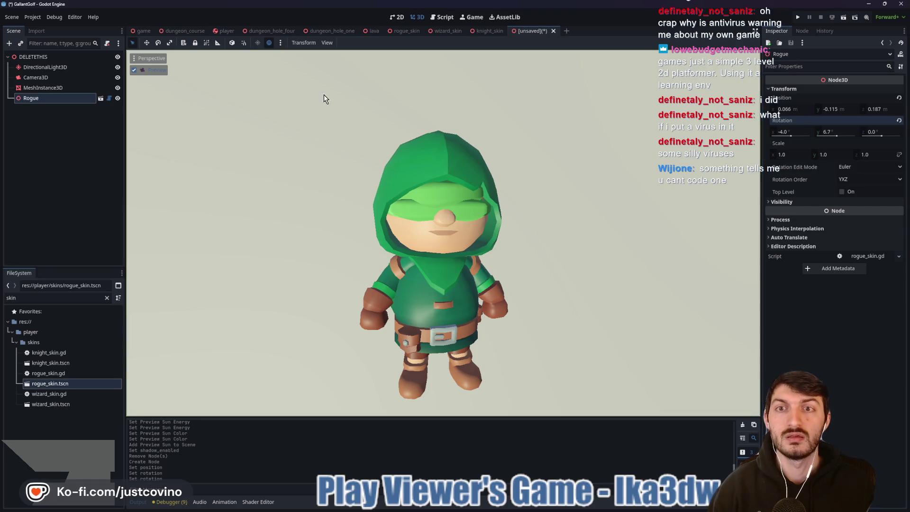
pyautogui.press('super+shift+s')
pyautogui.moveTo(330, 104)
pyautogui.mouseDown()
pyautogui.moveTo(360, 143)
pyautogui.moveTo(539, 303)
pyautogui.mouseUp()
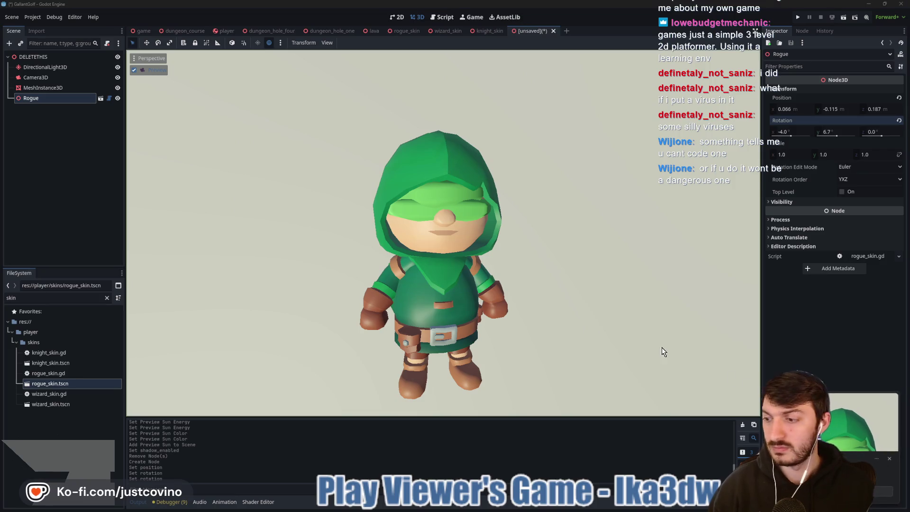
# - Open the Rogue snip from its notification and copy it to the clipboard
pyautogui.click(848, 422)
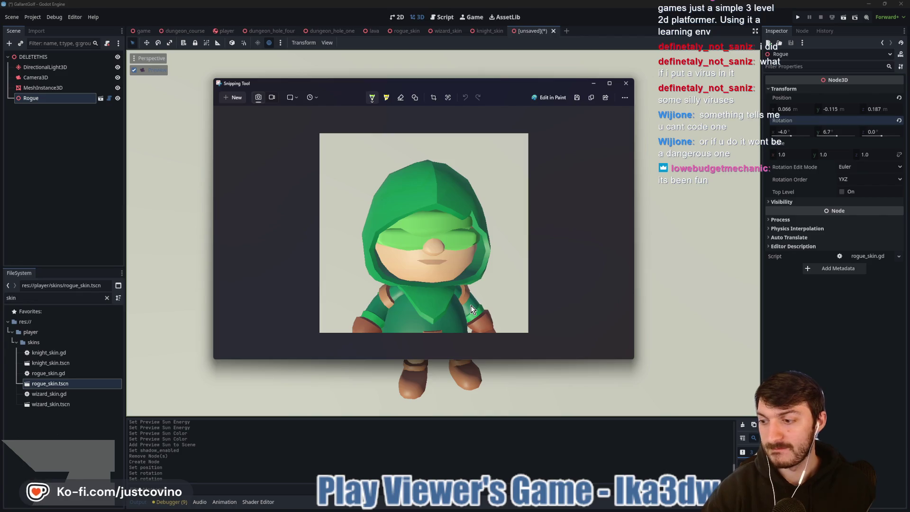
pyautogui.click(575, 97)
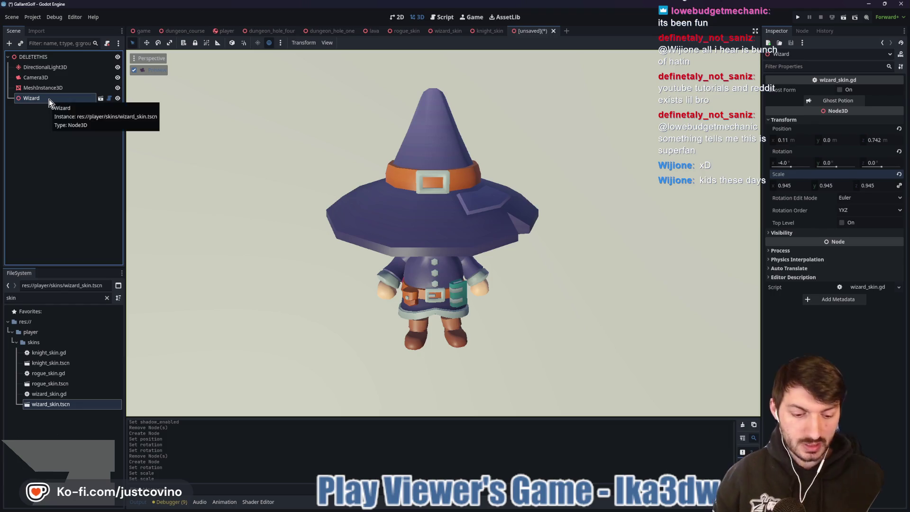
# - Delete the Wizard and instance shield_pickup.tscn under the DELETETHIS root node
pyautogui.press('Delete')
pyautogui.click(434, 262)
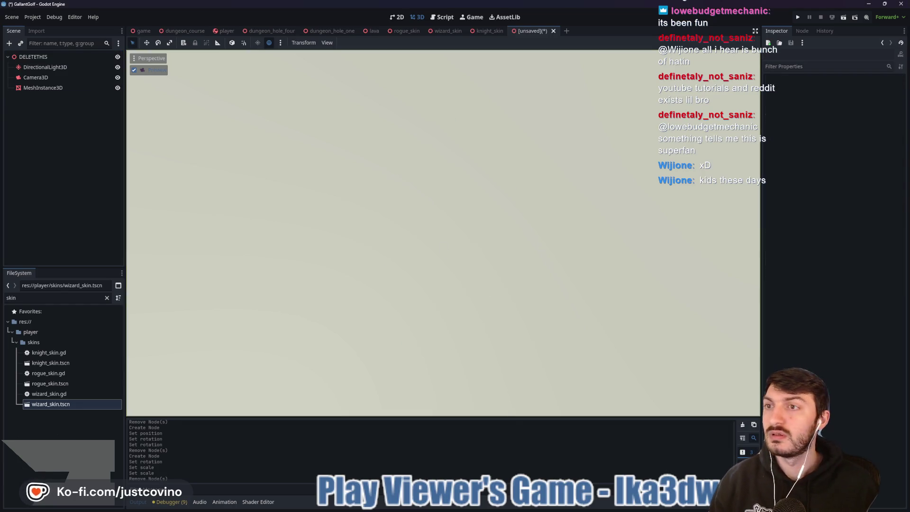
pyautogui.click(35, 56)
pyautogui.hotkey('ctrl', 'shift', 'a')
pyautogui.write('shiel')
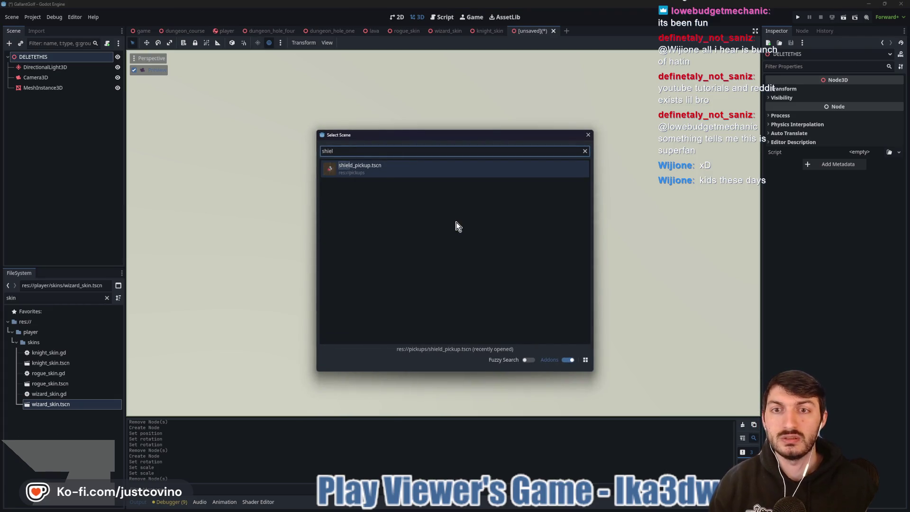
pyautogui.doubleClick(377, 166)
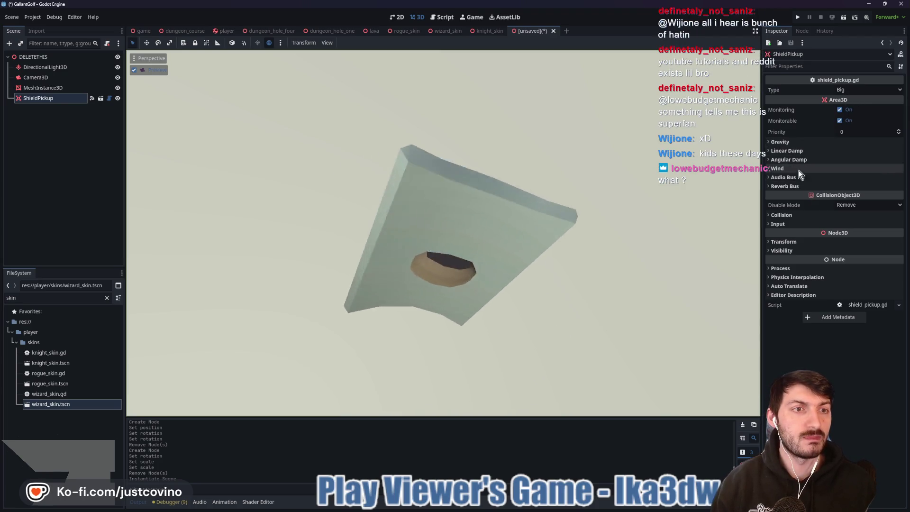
# - Raise the shield to Position Y 0.365, scale it to 0.73, and start a snip
pyautogui.click(782, 242)
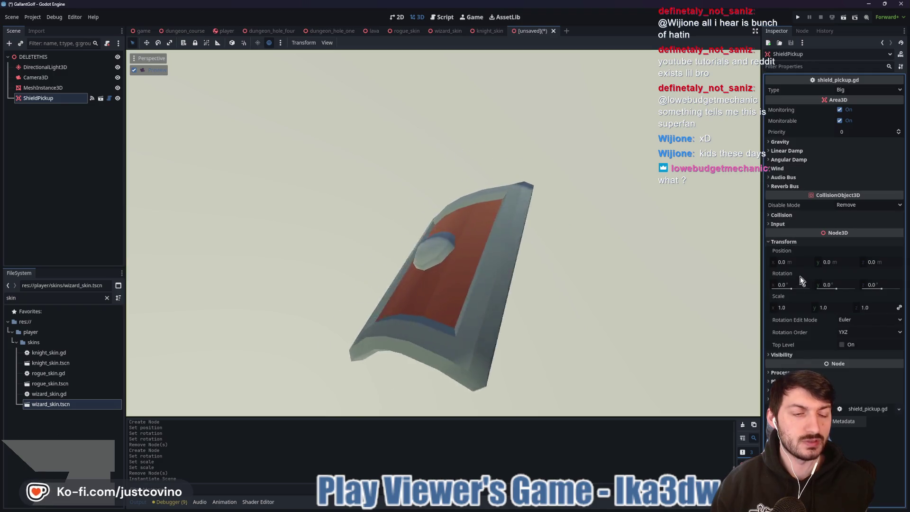
pyautogui.moveTo(826, 261); pyautogui.dragTo(848, 261)
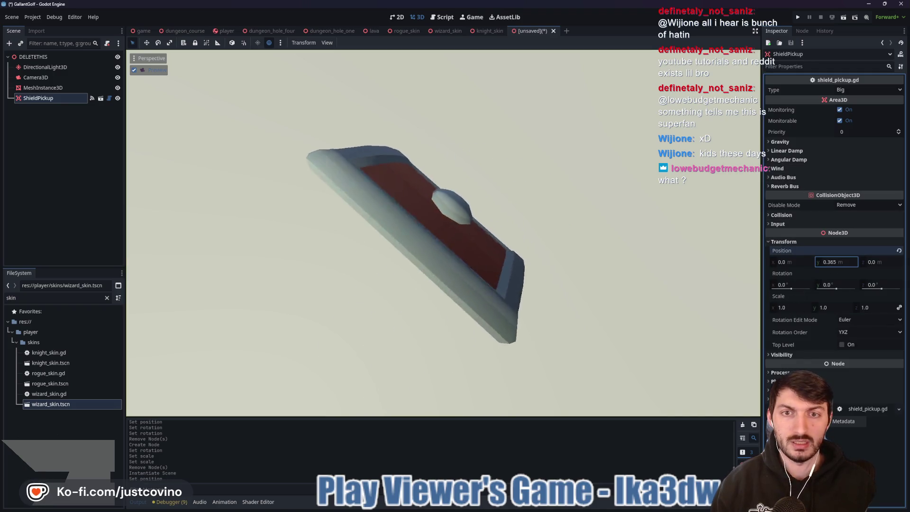
pyautogui.moveTo(789, 307); pyautogui.dragTo(770, 307)
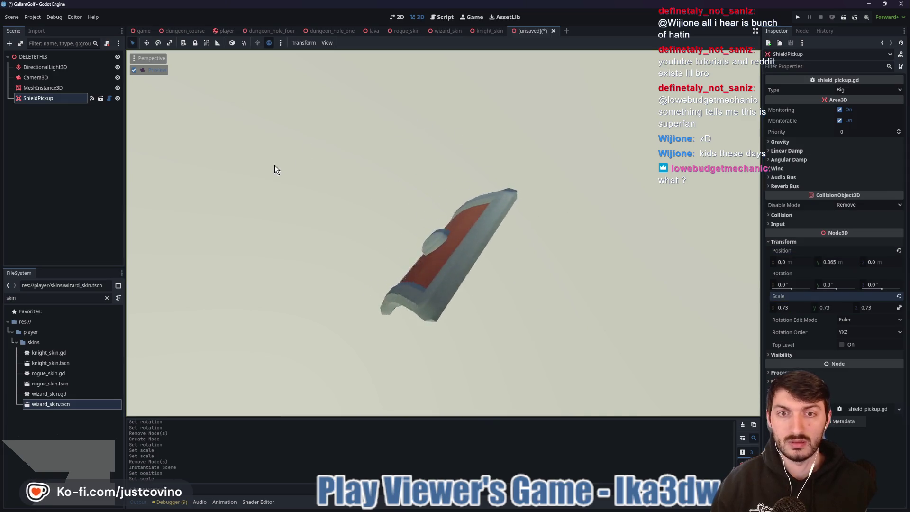
pyautogui.press('super+shift+s')
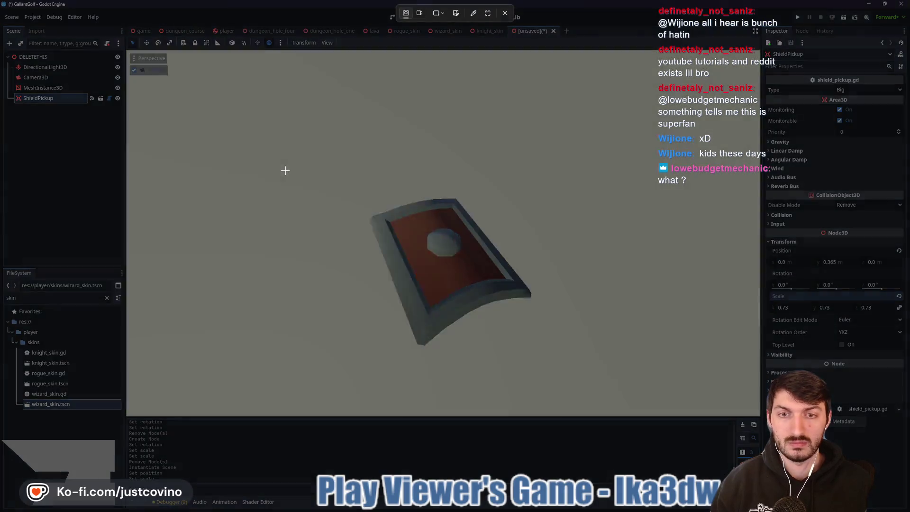
# - Snip the shield and save it as shield_icon in gallant_golf/assets/icons, replacing the old file
pyautogui.moveTo(330, 165)
pyautogui.mouseDown()
pyautogui.moveTo(542, 353)
pyautogui.moveTo(563, 354)
pyautogui.moveTo(563, 369)
pyautogui.mouseUp()
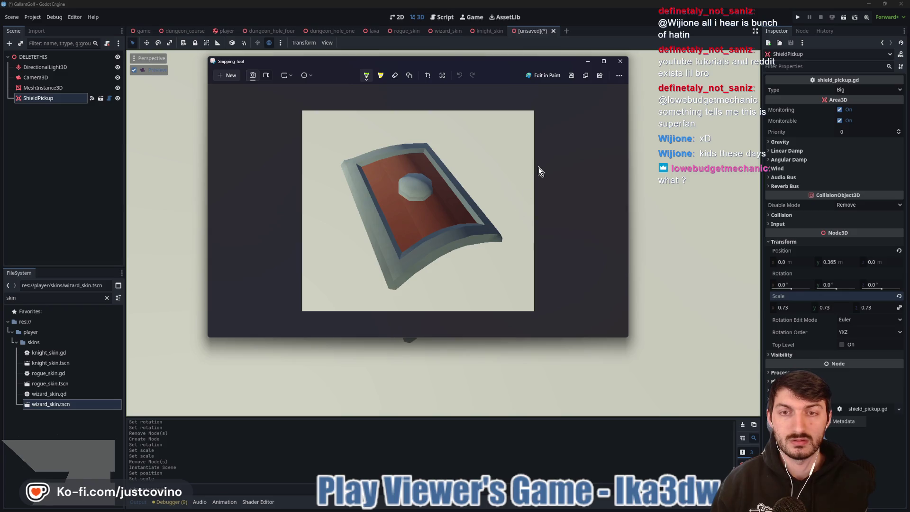
pyautogui.click(571, 76)
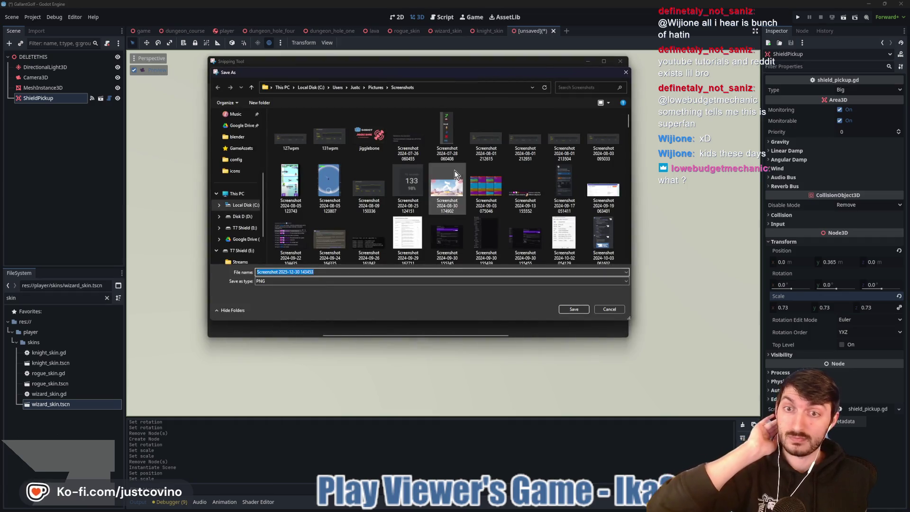
pyautogui.scroll(3, 236, 193)
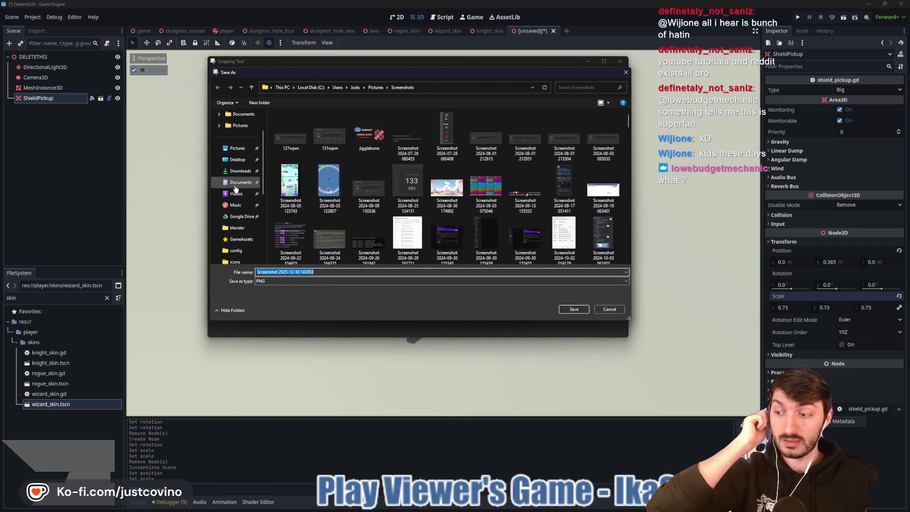
pyautogui.click(236, 160)
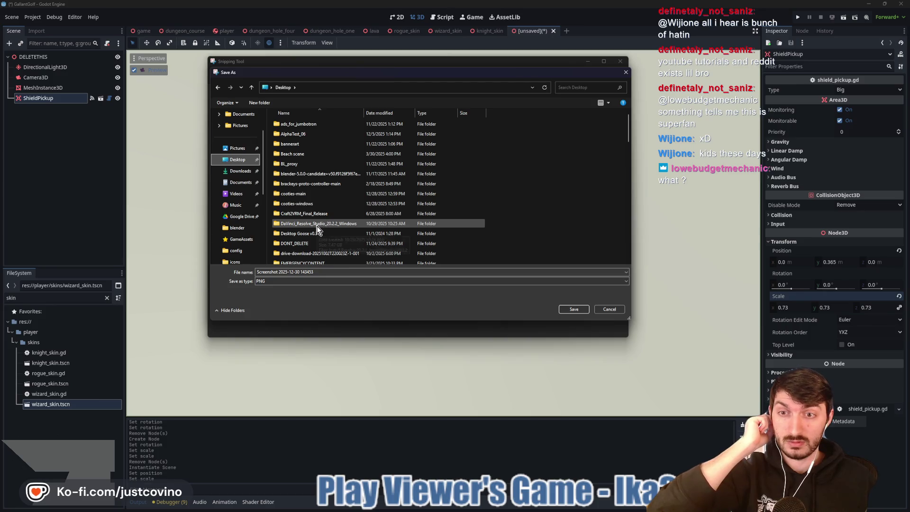
pyautogui.scroll(-3, 316, 229)
pyautogui.doubleClick(313, 243)
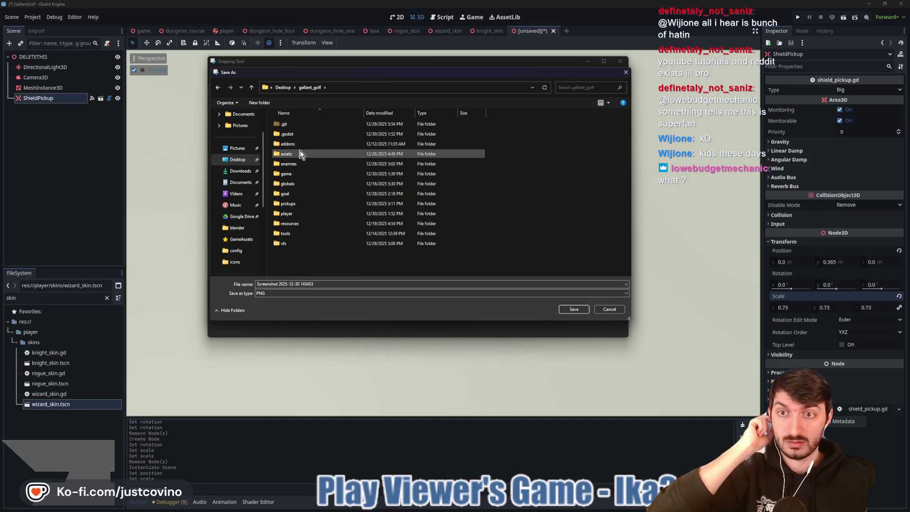
pyautogui.doubleClick(300, 152)
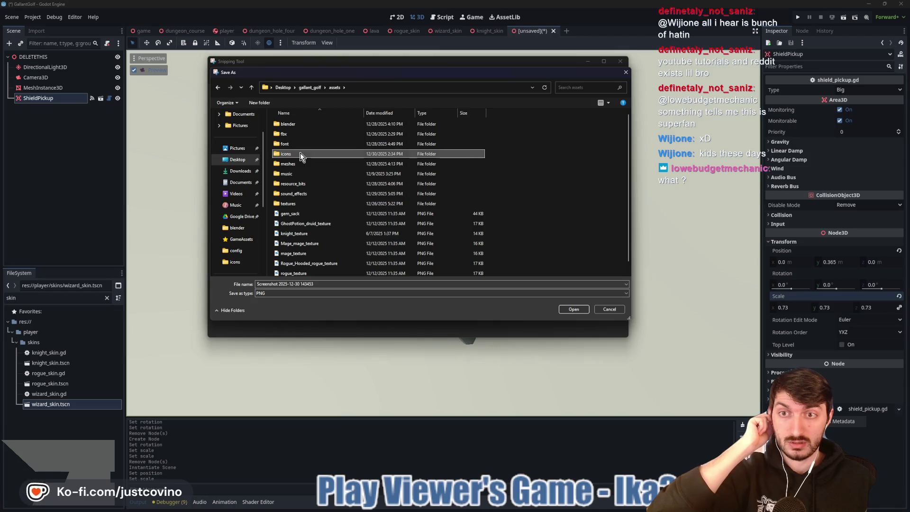
pyautogui.doubleClick(300, 153)
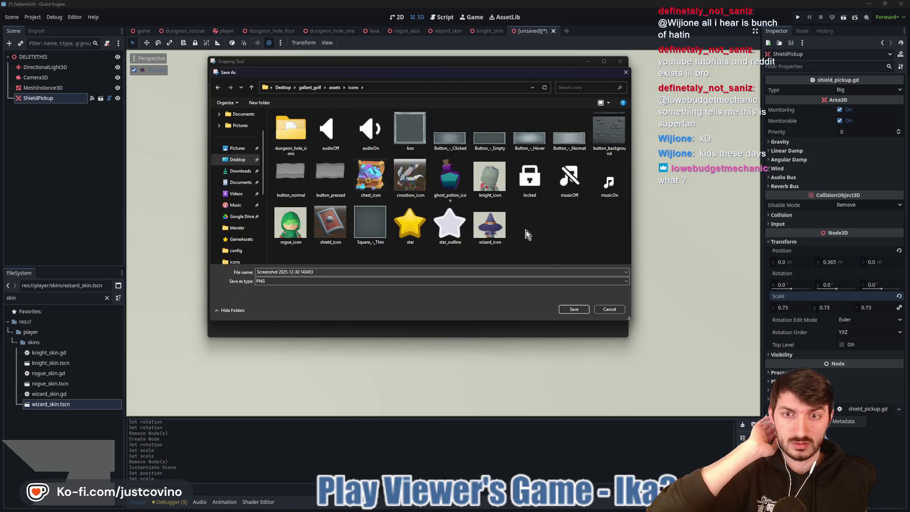
pyautogui.click(573, 309)
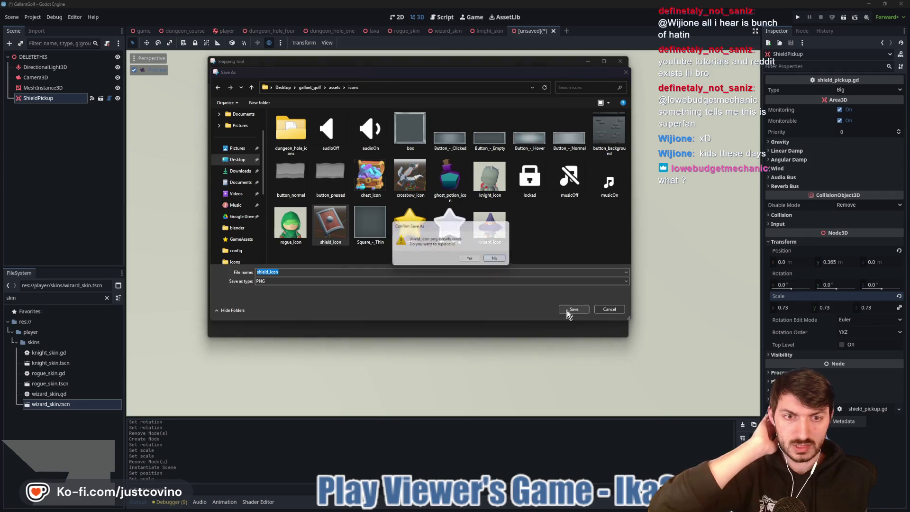
pyautogui.click(470, 261)
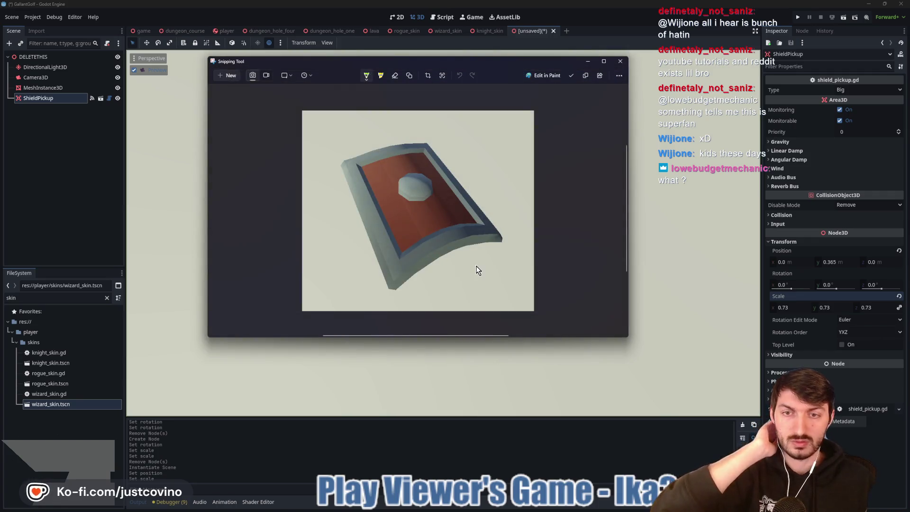
# - Replace the ShieldPickup node with an instance of ghost_potion_pickup.tscn
pyautogui.click(61, 203)
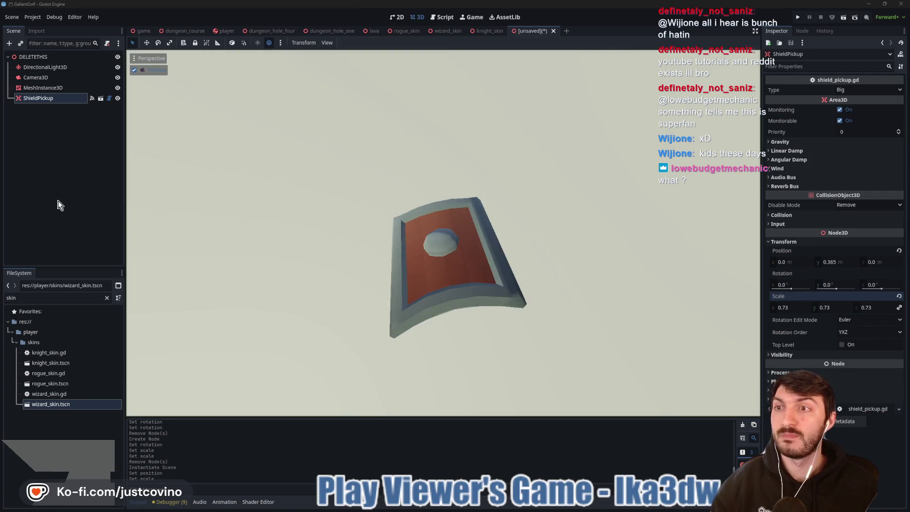
pyautogui.click(48, 97)
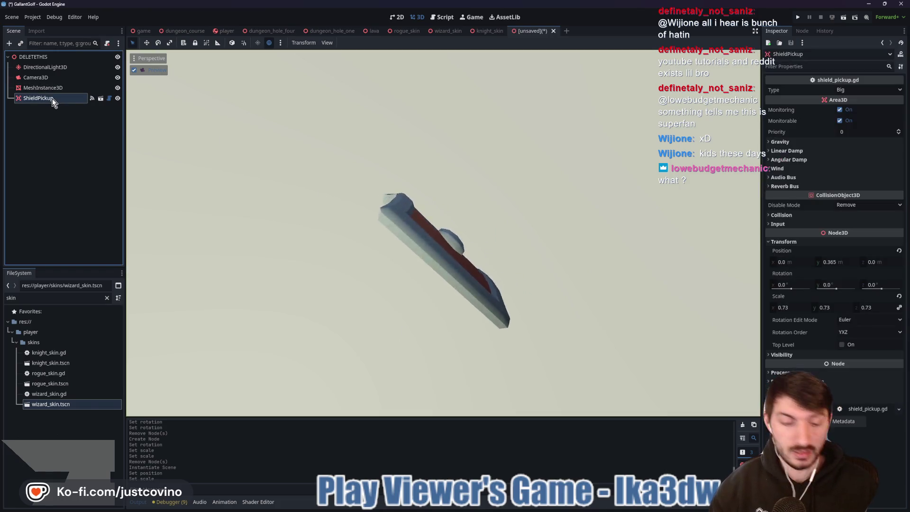
pyautogui.press('Delete')
pyautogui.click(433, 261)
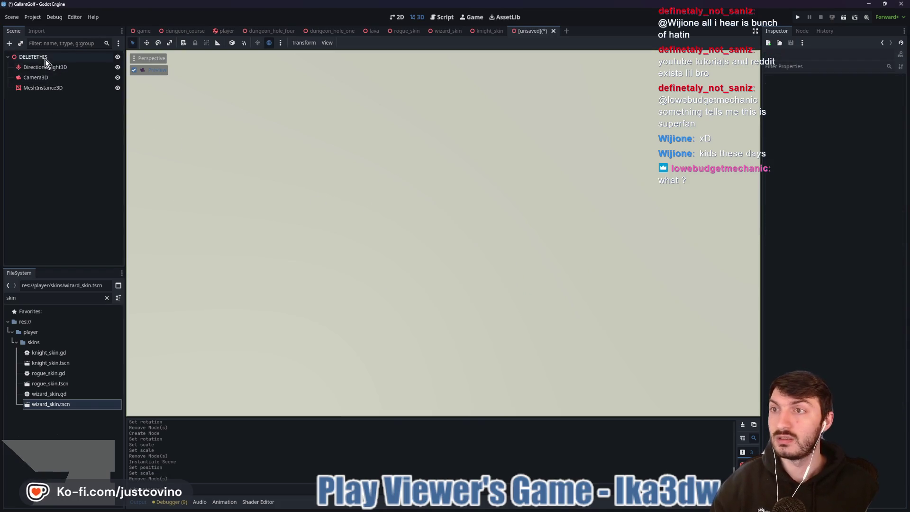
pyautogui.hotkey('ctrl', 'shift', 'a')
pyautogui.write('gh')
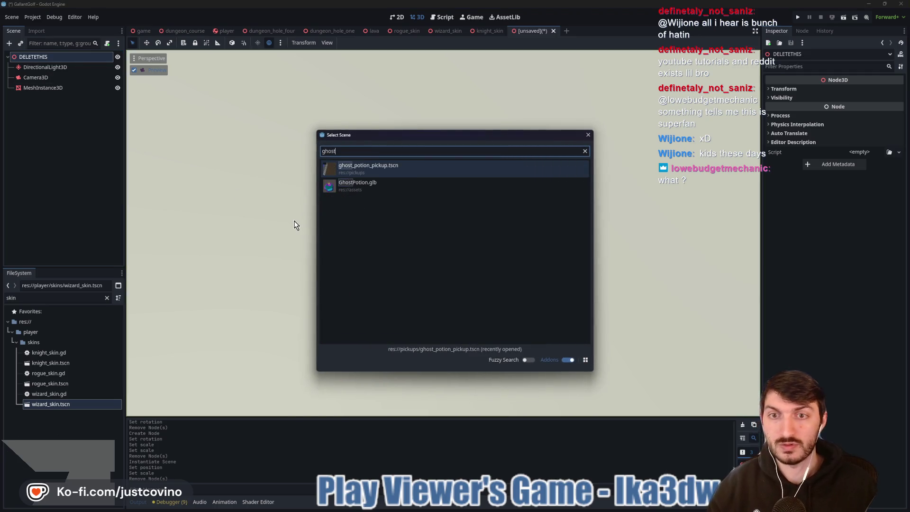
pyautogui.doubleClick(406, 169)
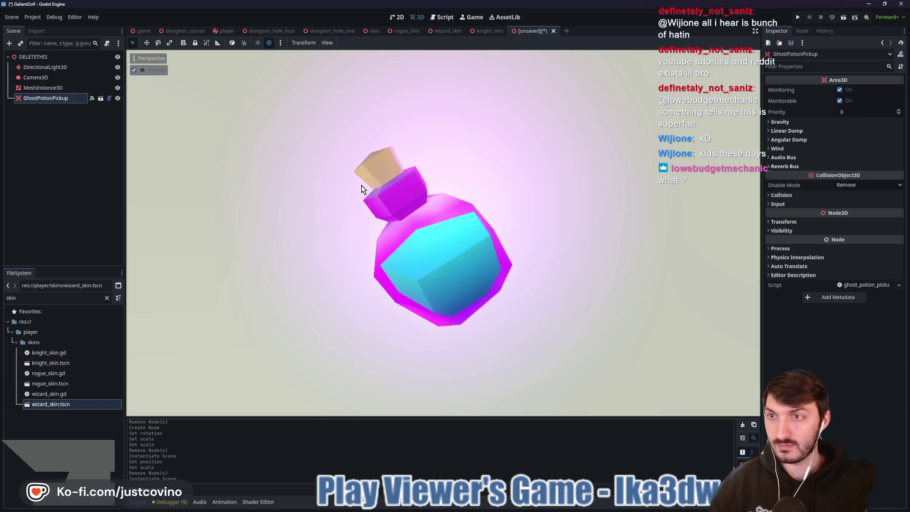
# - Expand the potion's Transform properties and take a region snip around the potion
pyautogui.click(796, 222)
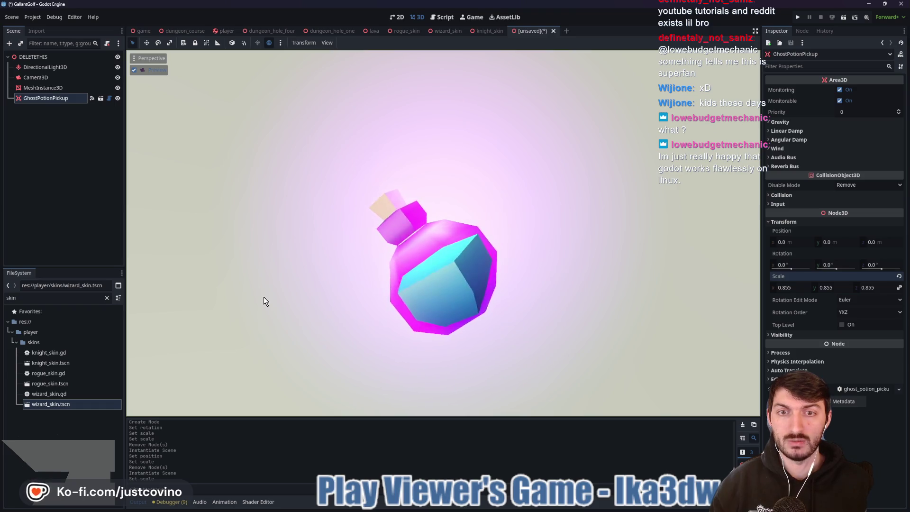
pyautogui.press('Print')
pyautogui.moveTo(343, 166)
pyautogui.mouseDown()
pyautogui.moveTo(536, 336)
pyautogui.moveTo(535, 358)
pyautogui.mouseUp()
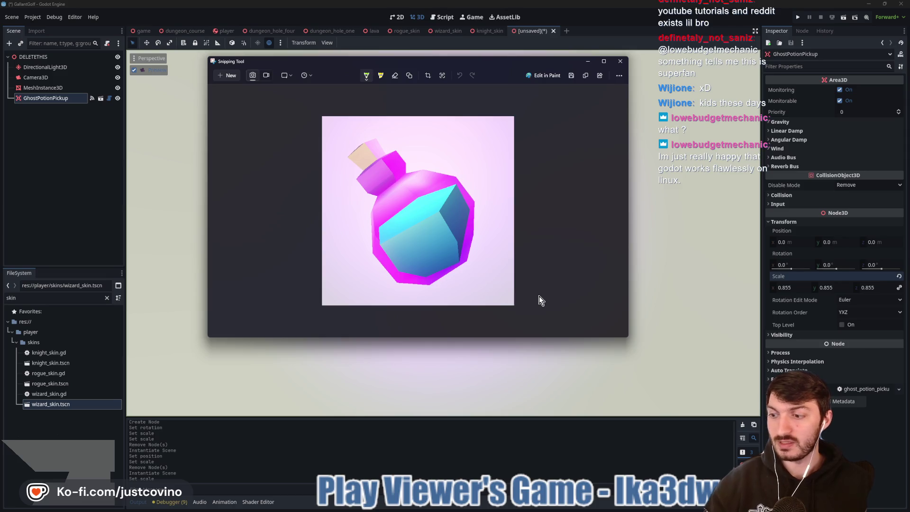
# - Copy the potion snip and browse the save dialog to Desktop/gallant_golf/assets/icons
pyautogui.click(572, 77)
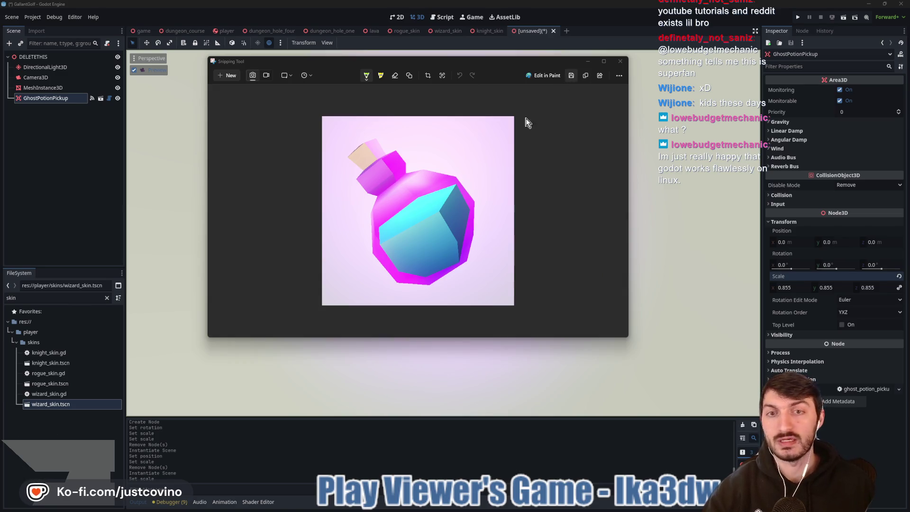
pyautogui.hotkey('ctrl', 's')
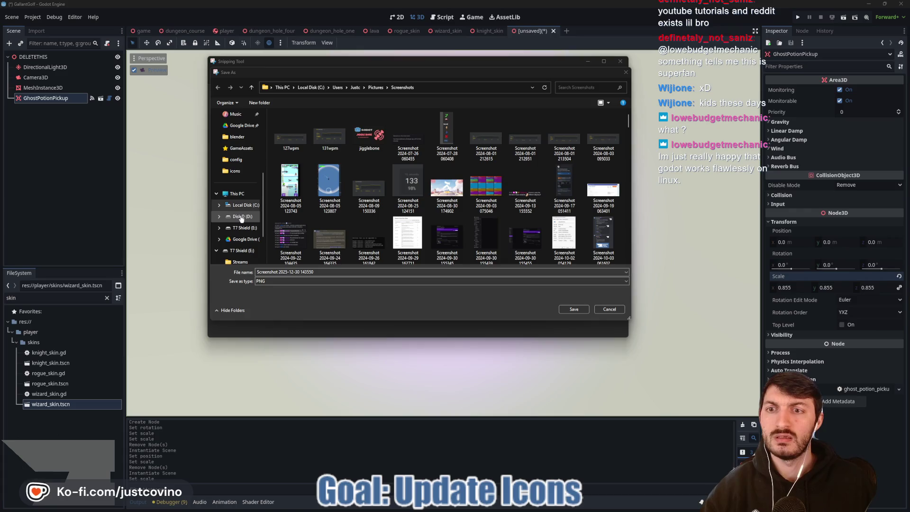
pyautogui.click(237, 194)
pyautogui.scroll(3, 240, 161)
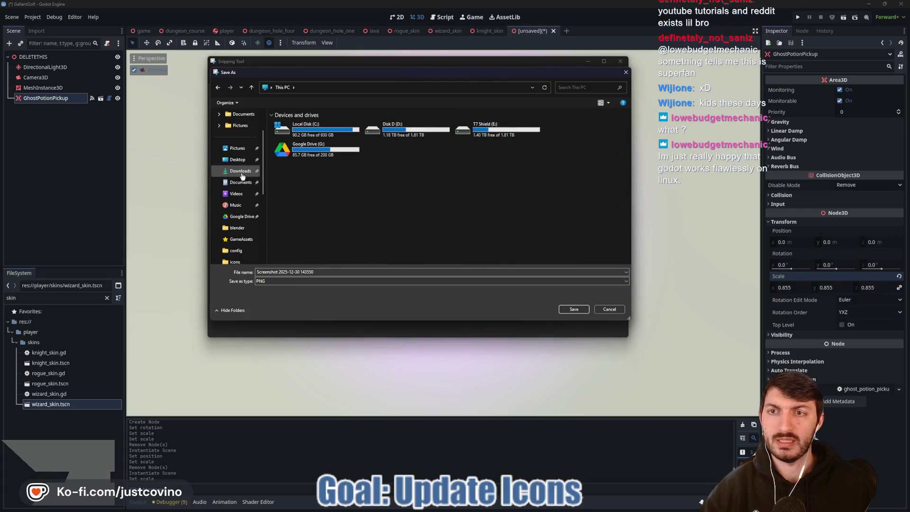
pyautogui.click(236, 160)
pyautogui.scroll(-1, 349, 203)
pyautogui.scroll(-2, 349, 205)
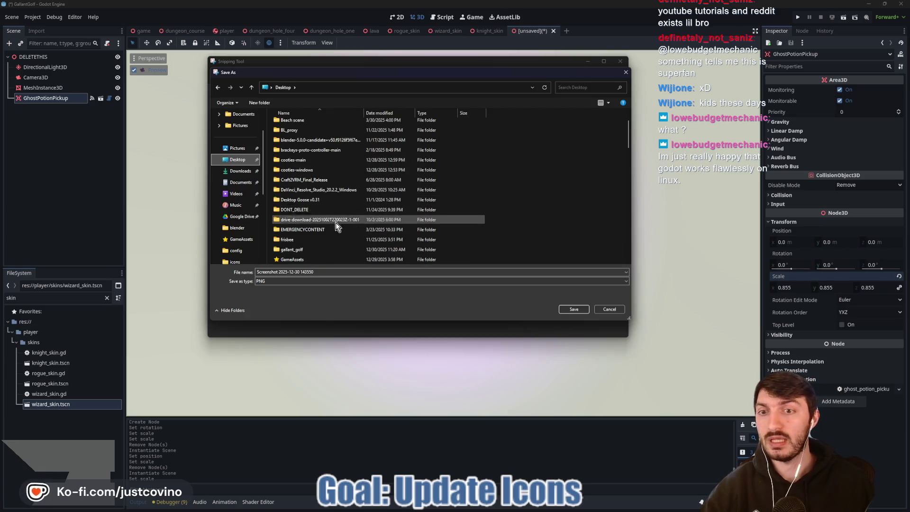
pyautogui.doubleClick(305, 250)
pyautogui.doubleClick(296, 153)
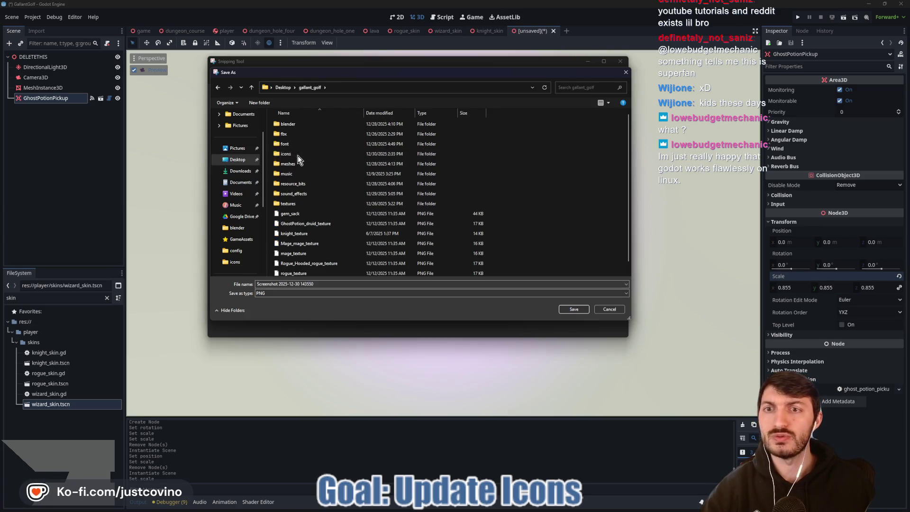
pyautogui.doubleClick(296, 155)
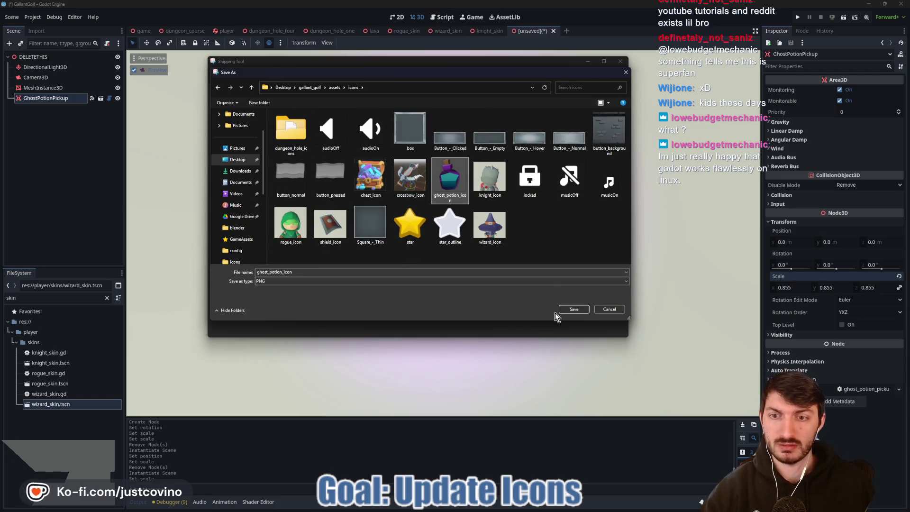
# - Save it as ghost_potion_icon over the old file, close Snipping Tool, and delete GhostPotionPickup
pyautogui.click(571, 310)
pyautogui.click(472, 261)
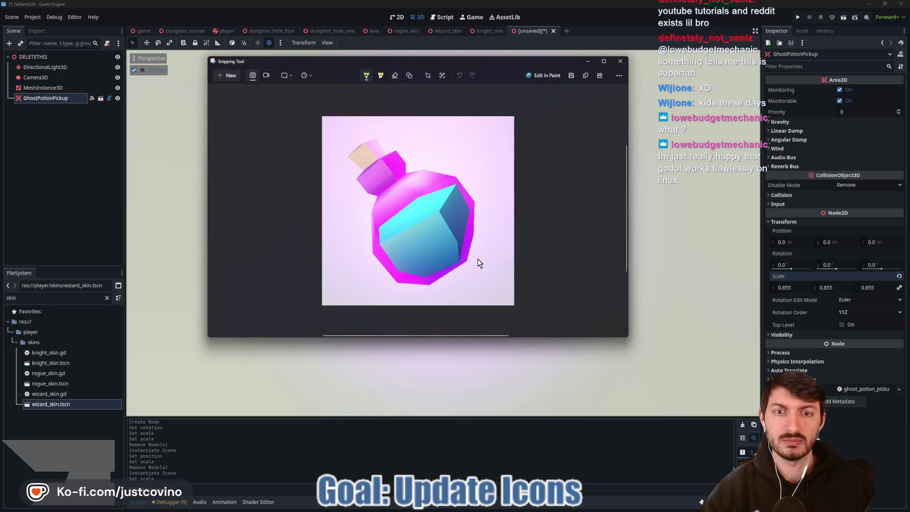
pyautogui.click(621, 62)
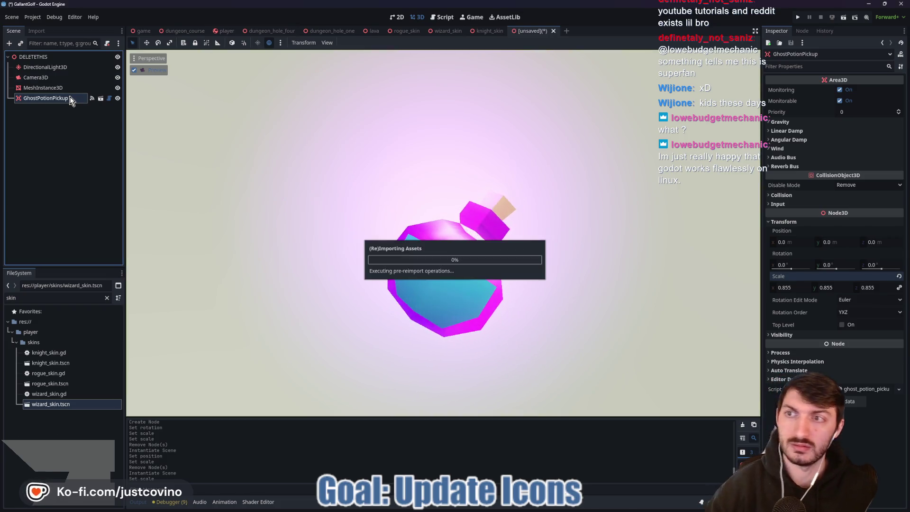
pyautogui.press('Delete')
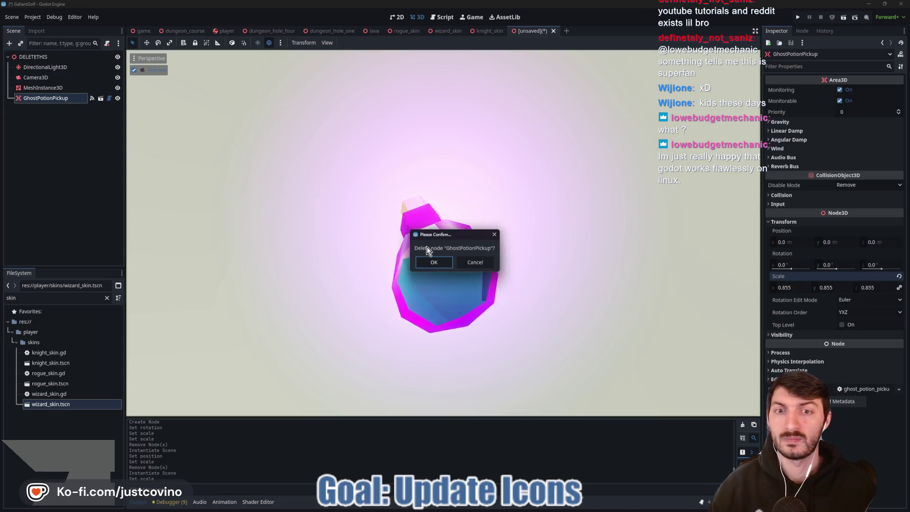
# - Confirm deleting GhostPotionPickup and instance crossbow_pickup.tscn in its place
pyautogui.press('Return')
pyautogui.hotkey('ctrl', 'shift', 'a')
pyautogui.write('cross')
pyautogui.doubleClick(369, 170)
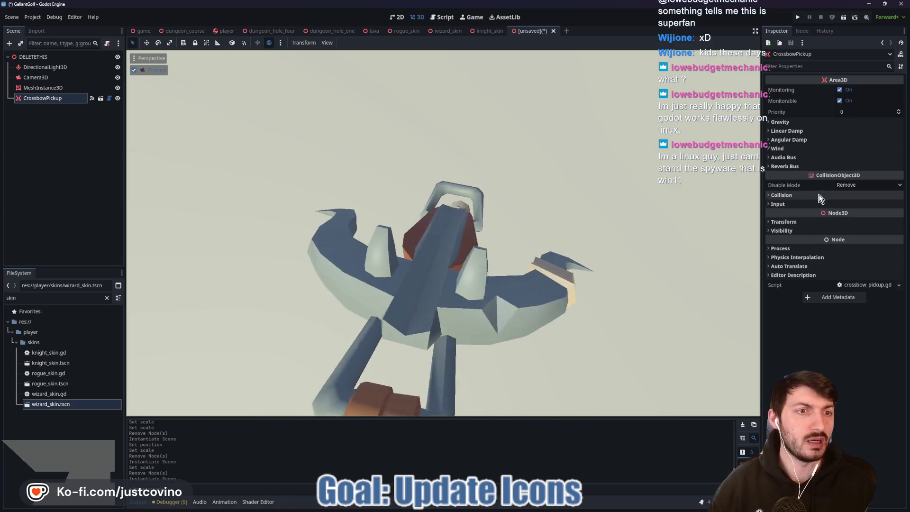
# - Set the crossbow's scale to 0.77 and its Position Y to 0.095
pyautogui.click(799, 221)
pyautogui.moveTo(796, 294); pyautogui.dragTo(779, 294)
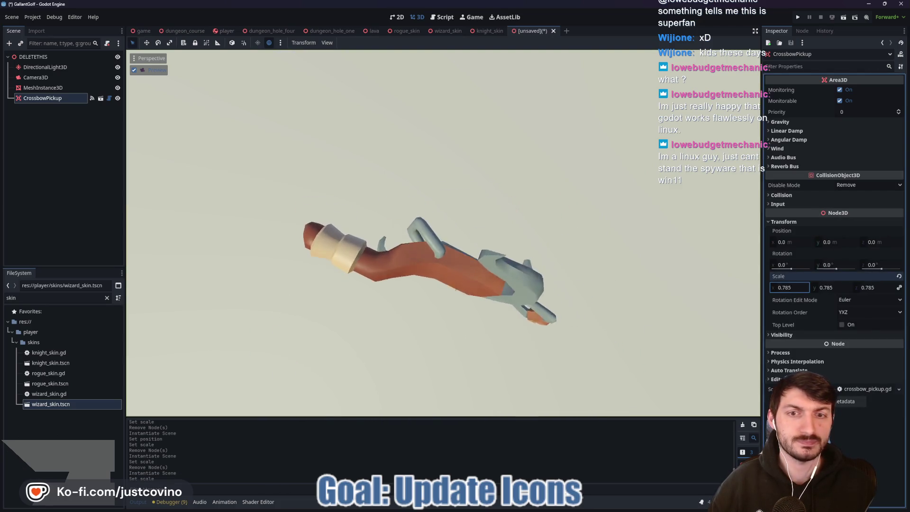
pyautogui.moveTo(827, 241); pyautogui.dragTo(836, 242)
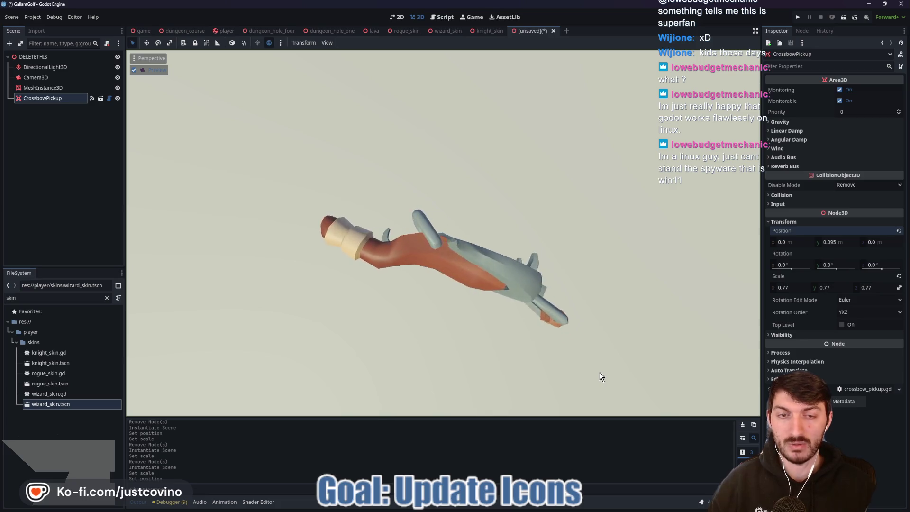
# - Take a region snip around the crossbow
pyautogui.press('Print')
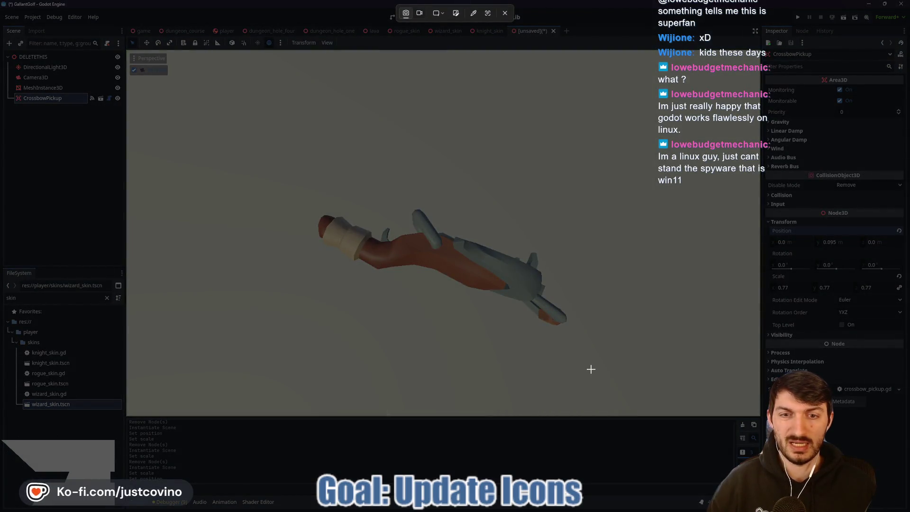
pyautogui.press('Escape')
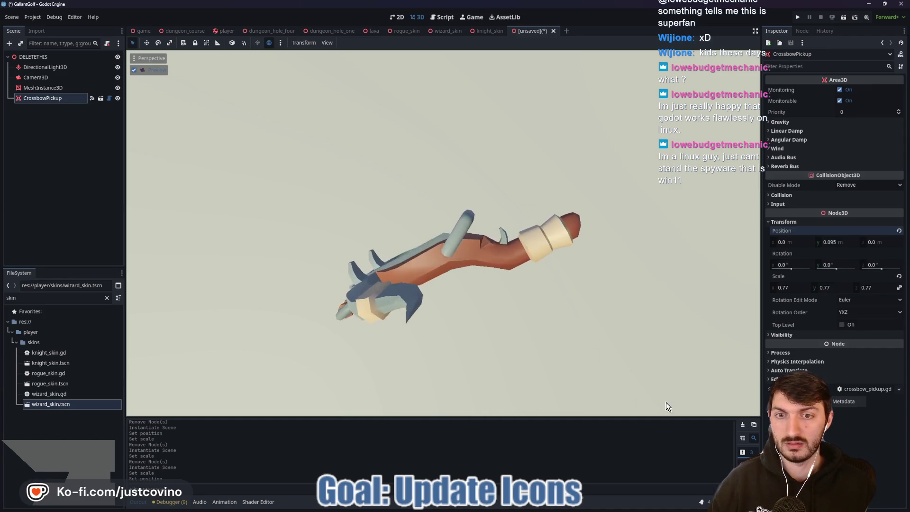
pyautogui.press('Print')
pyautogui.moveTo(278, 160)
pyautogui.mouseDown()
pyautogui.moveTo(564, 357)
pyautogui.moveTo(586, 390)
pyautogui.mouseUp()
pyautogui.press('Return')
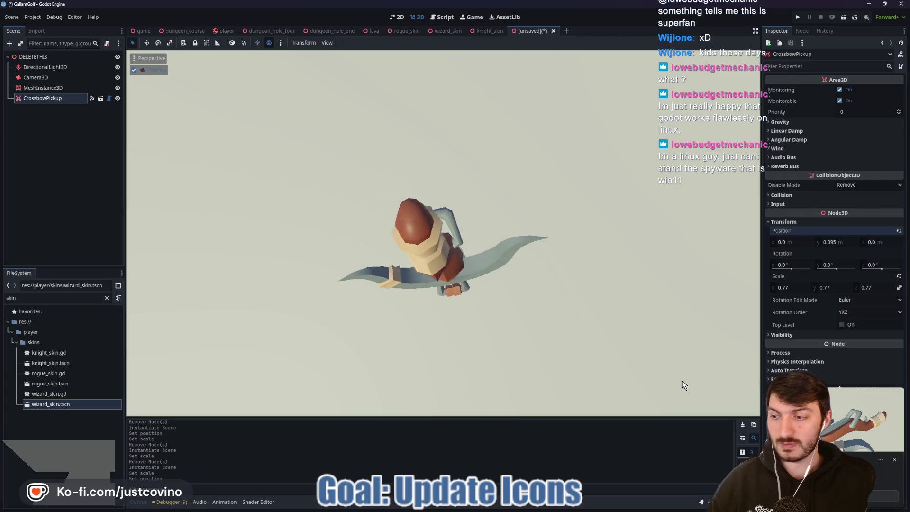
# - Open the crossbow snip and start saving it into the Desktop's gallant_golf folder
pyautogui.click(872, 417)
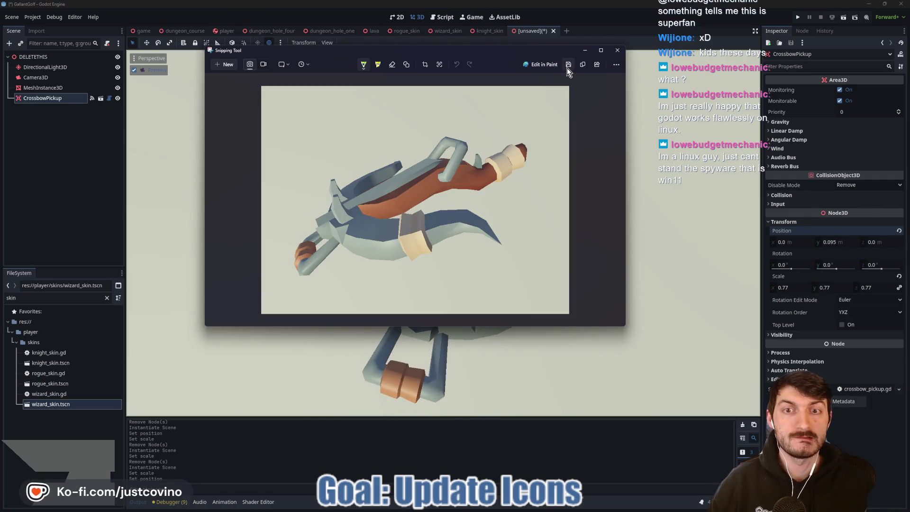
pyautogui.click(567, 66)
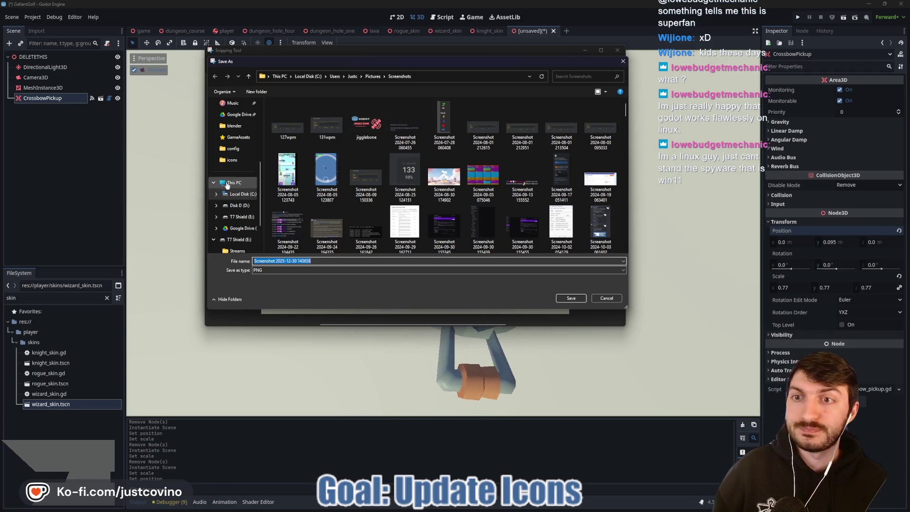
pyautogui.scroll(3, 230, 171)
pyautogui.click(233, 129)
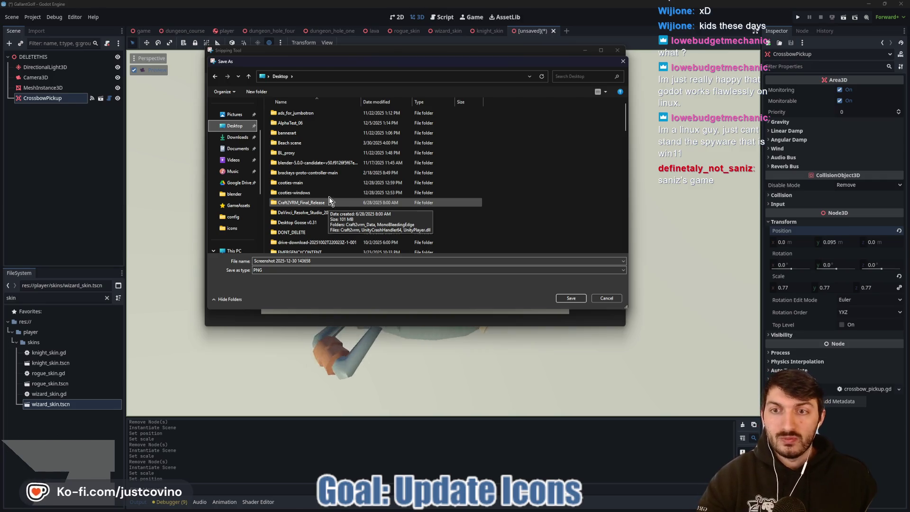
pyautogui.scroll(-2, 328, 202)
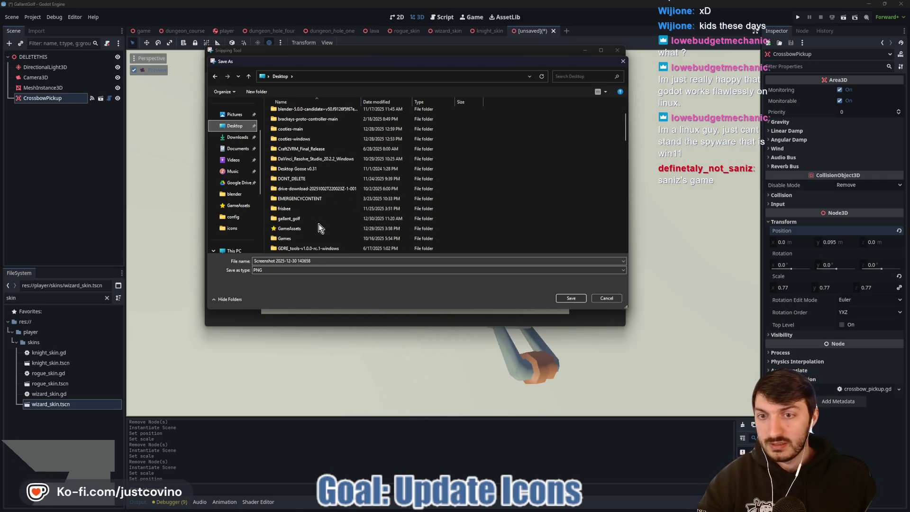
pyautogui.doubleClick(315, 219)
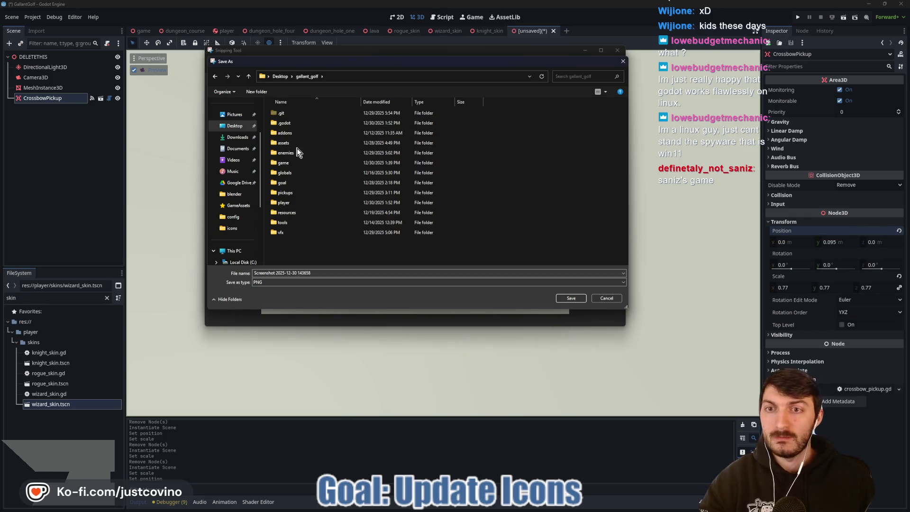
# - Save it in assets/icons as crossbow_icon, replacing the existing file, and close Snipping Tool
pyautogui.doubleClick(290, 143)
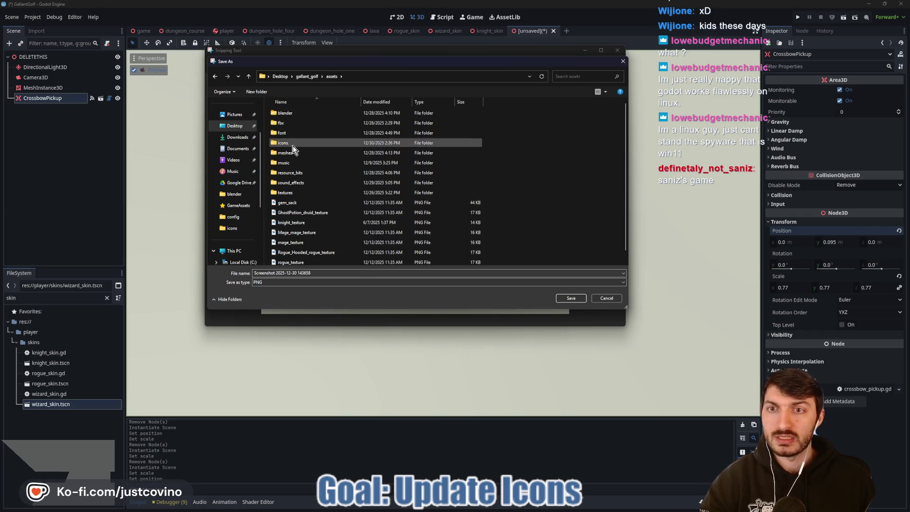
pyautogui.doubleClick(291, 145)
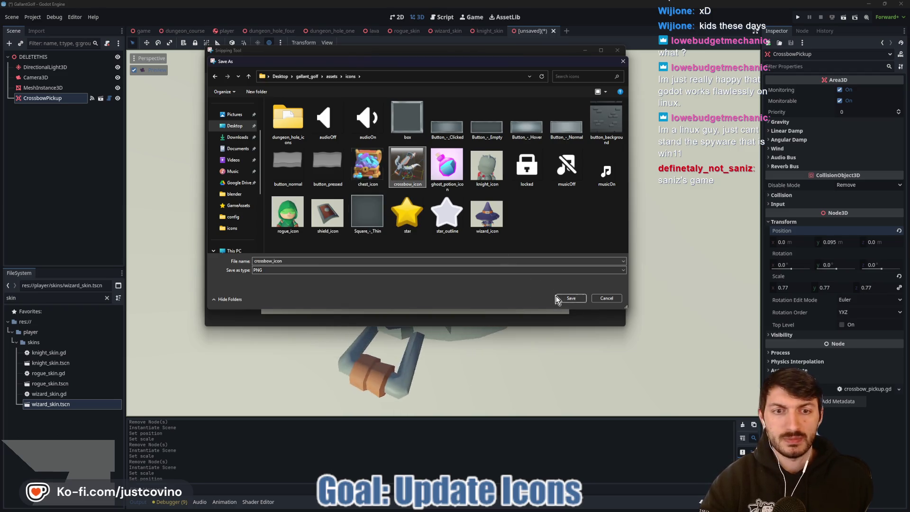
pyautogui.click(570, 298)
pyautogui.click(470, 260)
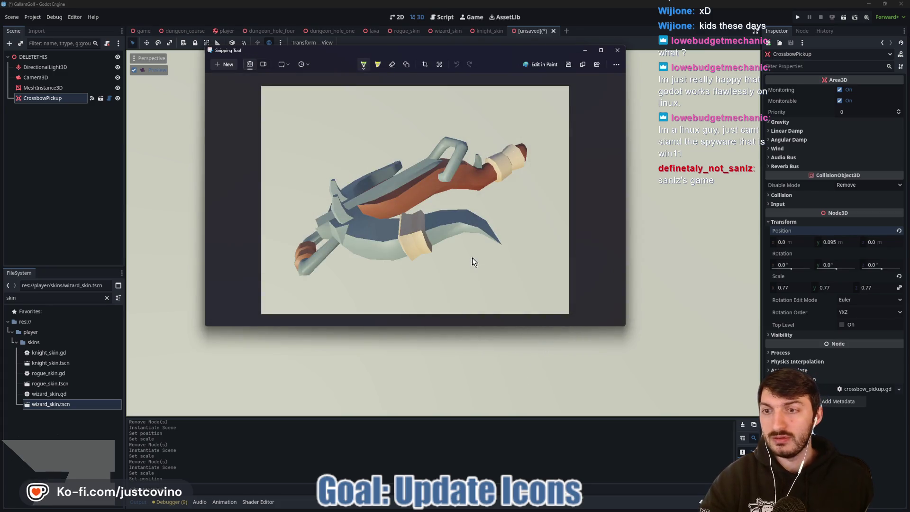
pyautogui.click(615, 52)
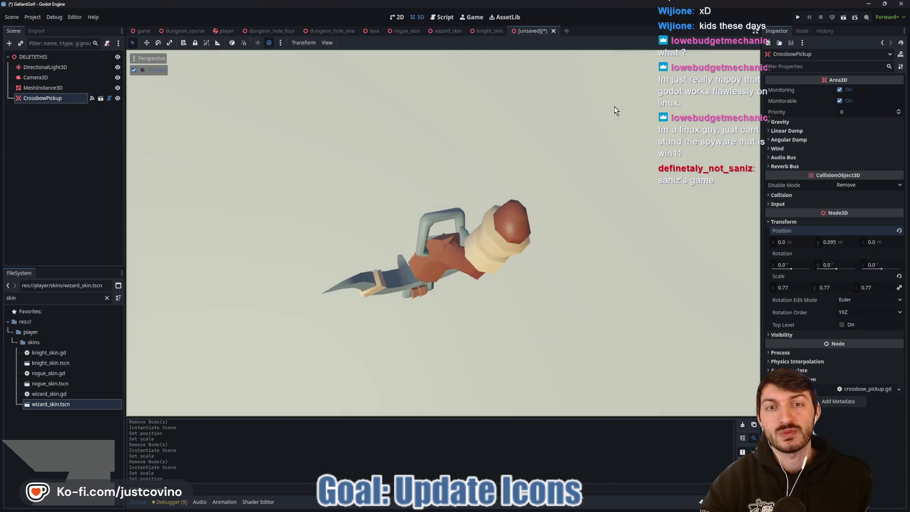
# - Clear the 'skin' filter in the FileSystem dock so every folder is listed
pyautogui.click(106, 298)
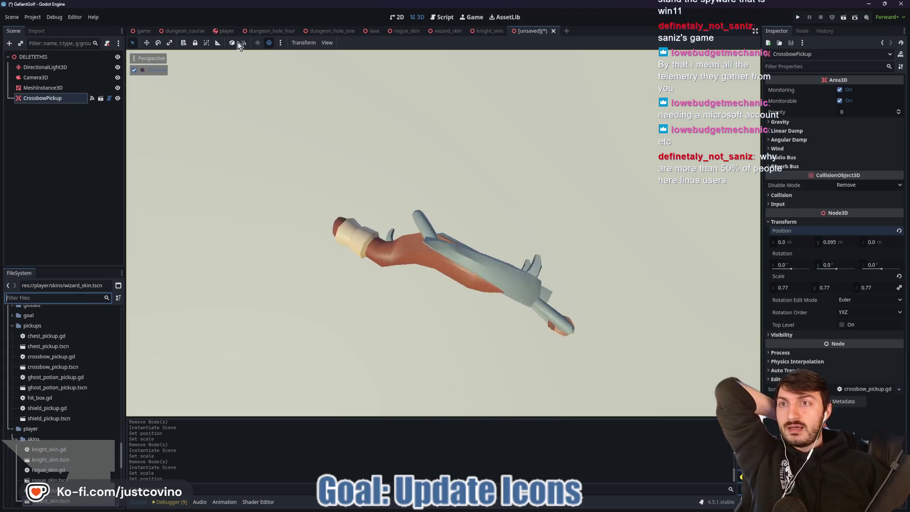
# - Move from the player and dungeon_hole_four tabs to the dungeon_course scene, then bring up the browser
pyautogui.click(221, 32)
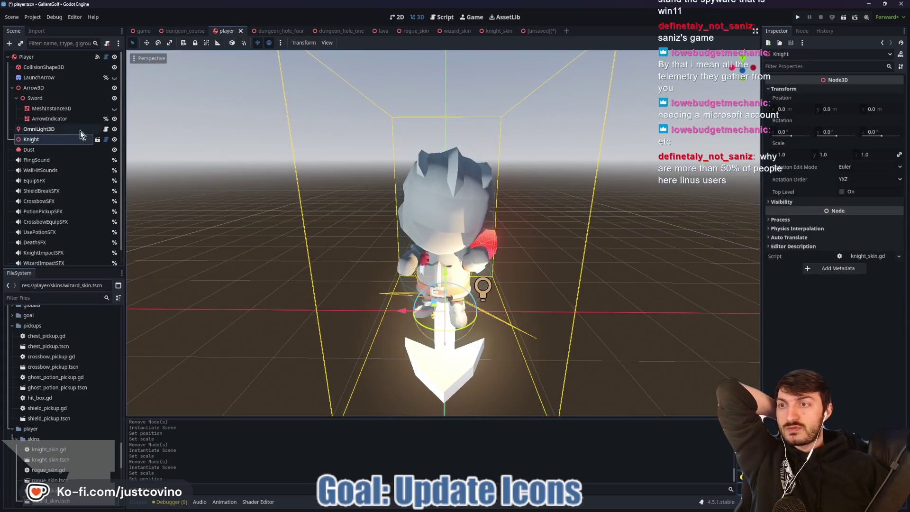
pyautogui.click(271, 31)
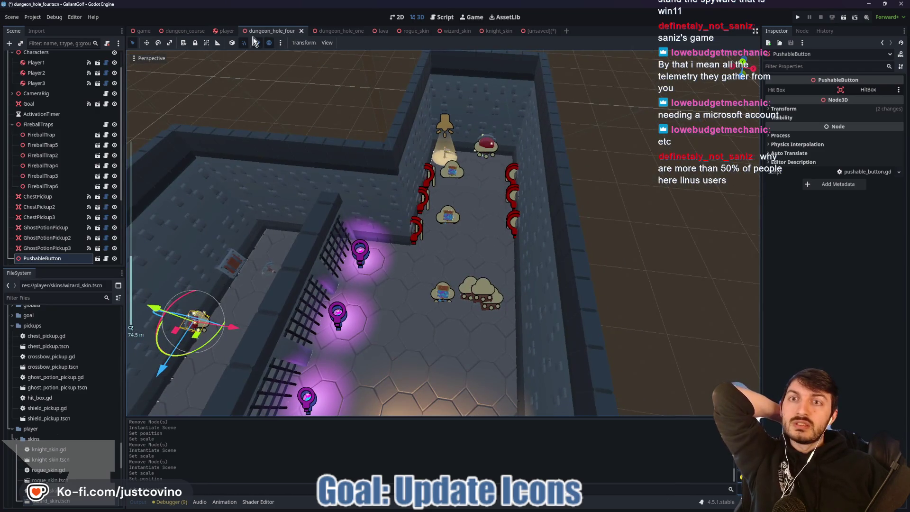
pyautogui.click(171, 31)
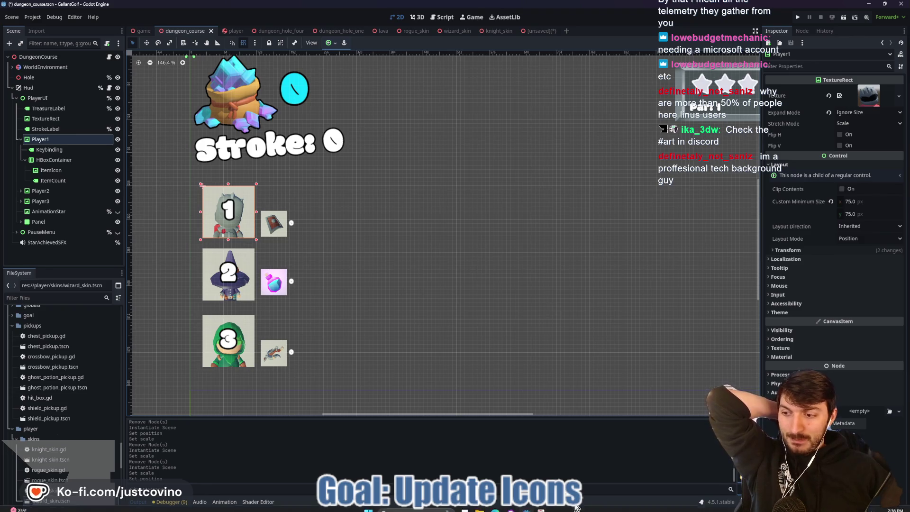
pyautogui.click(493, 509)
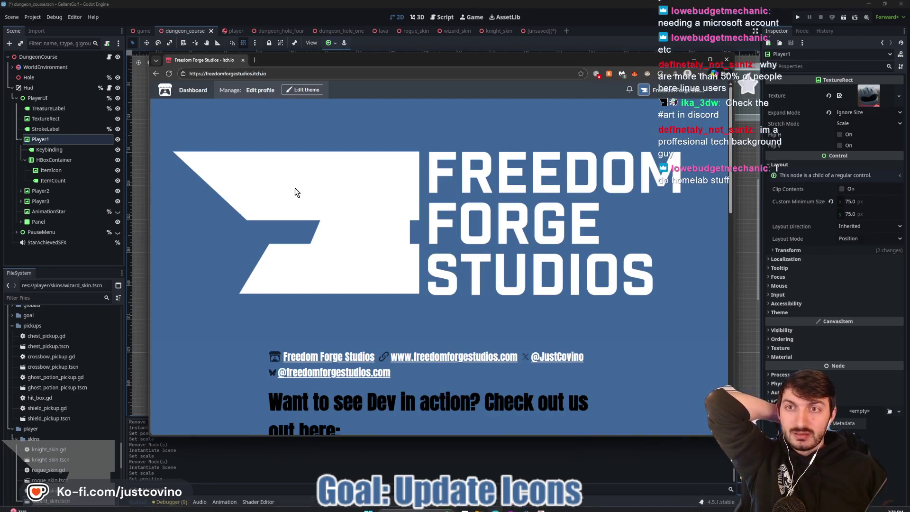
# - Load Photopea in a new browser tab and close the IMG_4820 sketch tab
pyautogui.click(256, 60)
pyautogui.write('photopea.com')
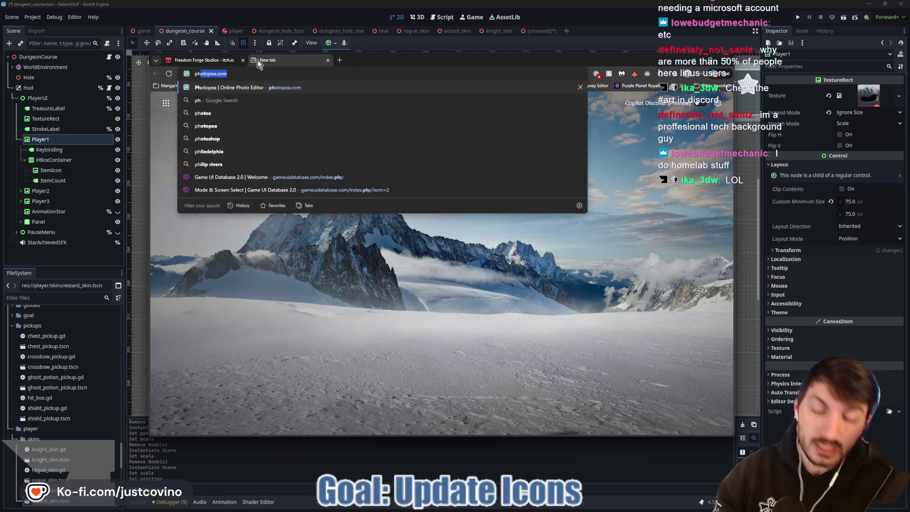
pyautogui.press('Return')
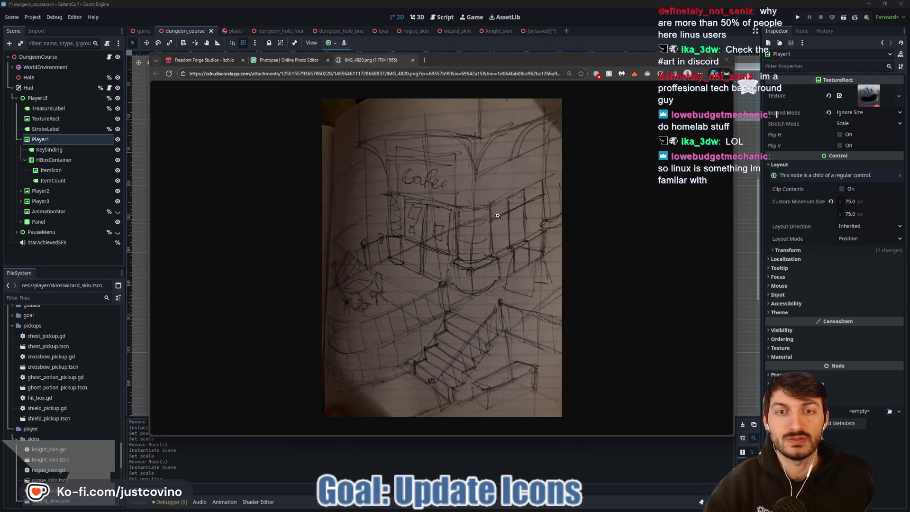
pyautogui.click(413, 60)
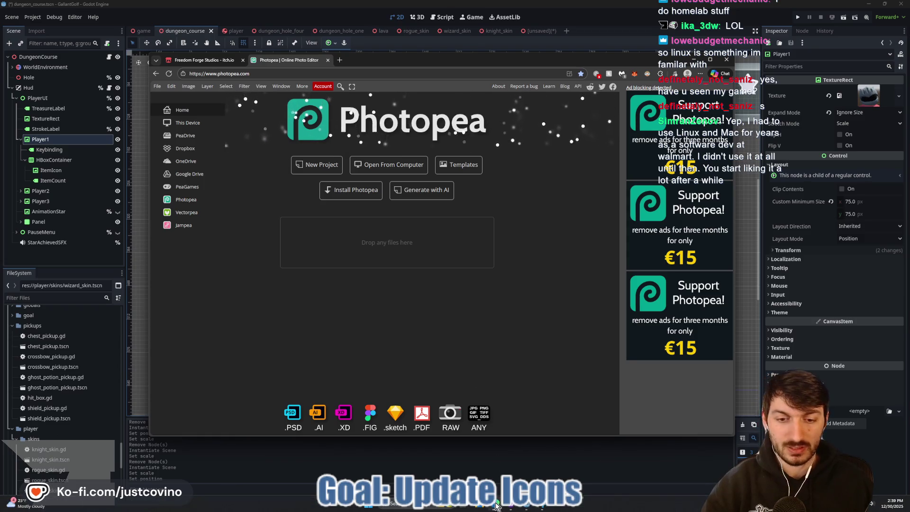
# - Open File Explorer at the Desktop folder
pyautogui.moveTo(541, 505)
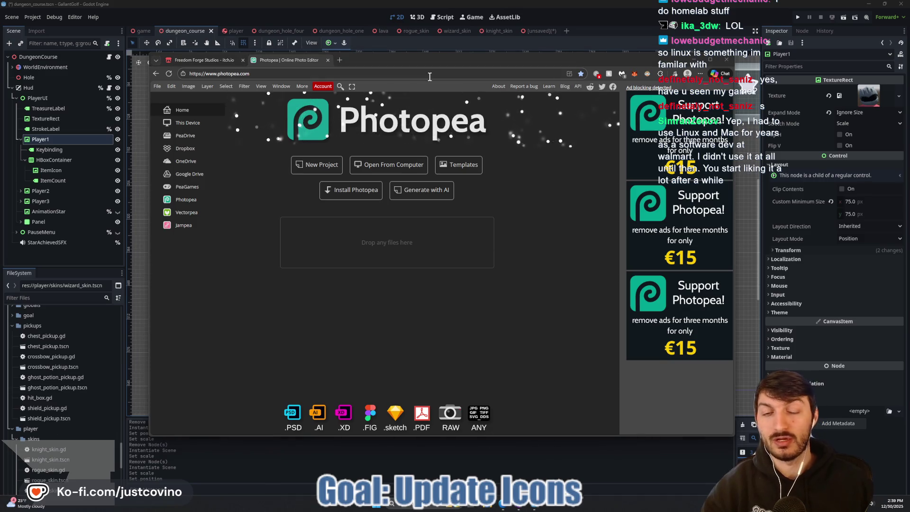
pyautogui.click(490, 506)
pyautogui.click(329, 229)
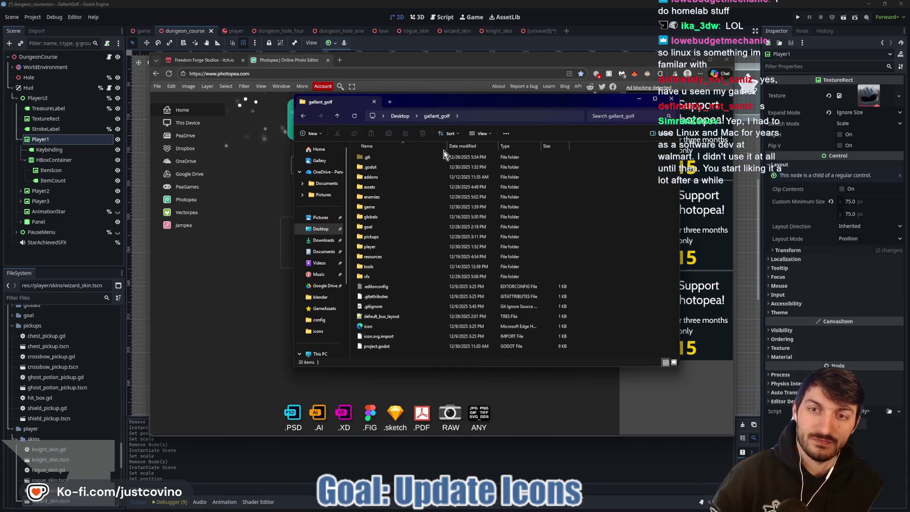
# - Browse to gallant_golf/assets/icons and drag ghost_potion_icon.png into Photopea
pyautogui.doubleClick(394, 188)
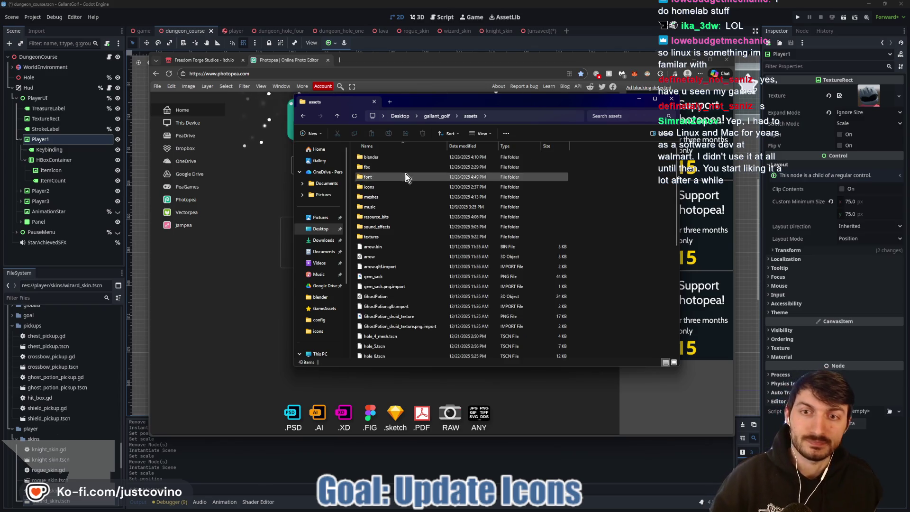
pyautogui.doubleClick(403, 177)
pyautogui.moveTo(442, 106); pyautogui.dragTo(629, 95)
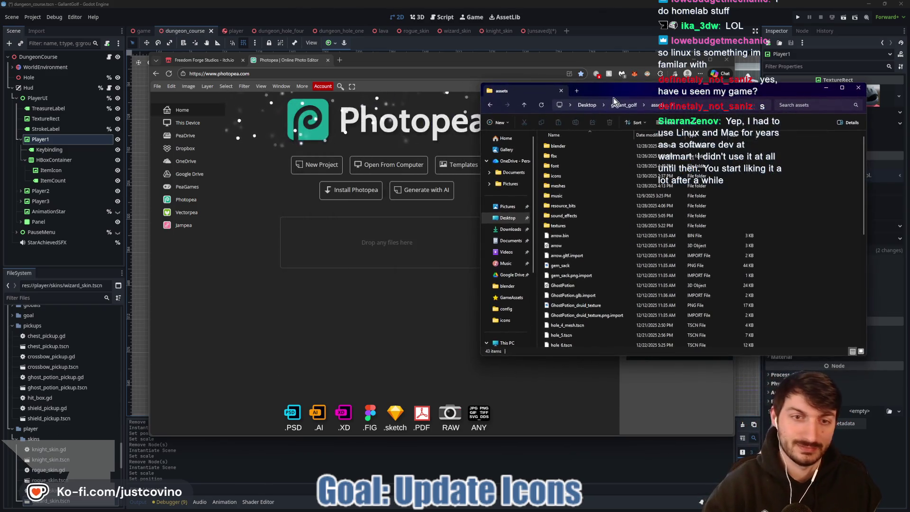
pyautogui.doubleClick(572, 176)
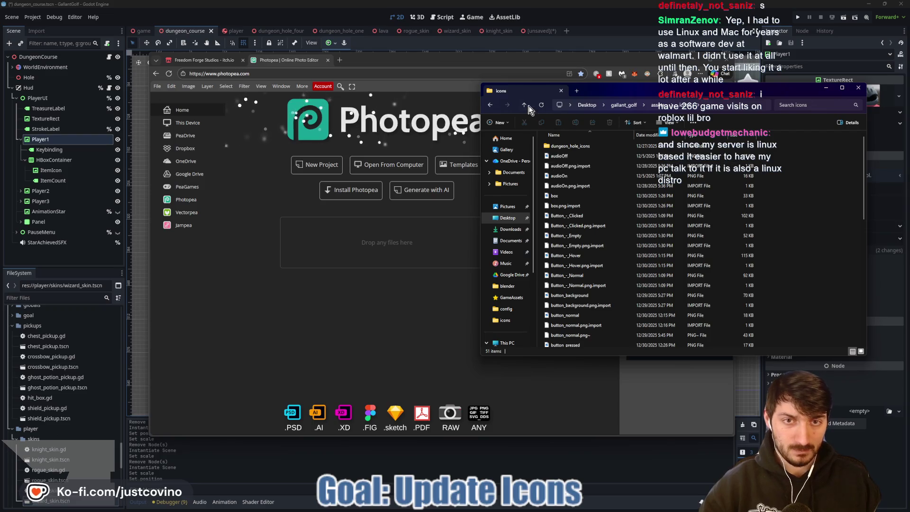
pyautogui.scroll(-3, 583, 231)
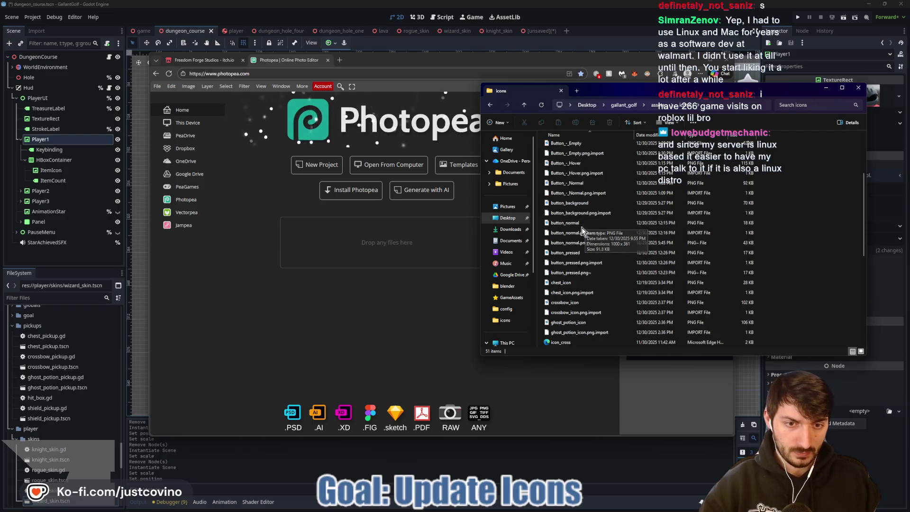
pyautogui.click(582, 306)
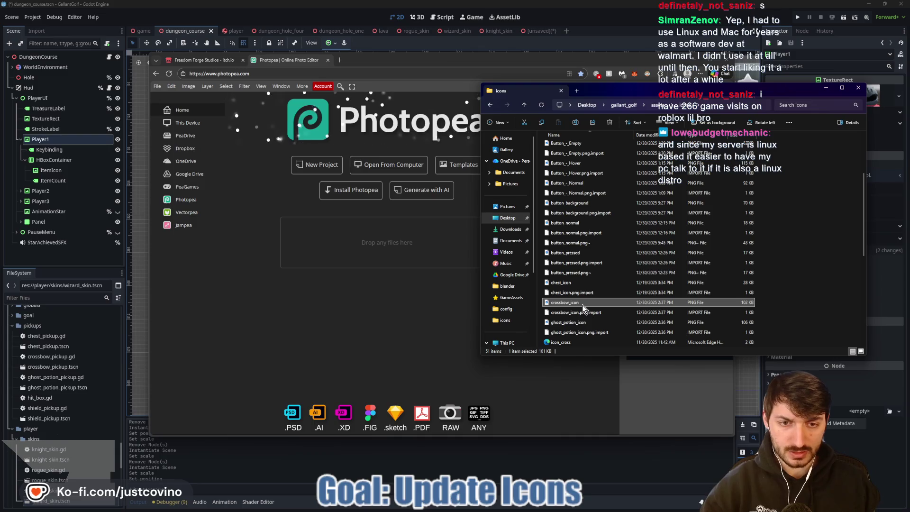
pyautogui.moveTo(582, 322); pyautogui.dragTo(408, 249)
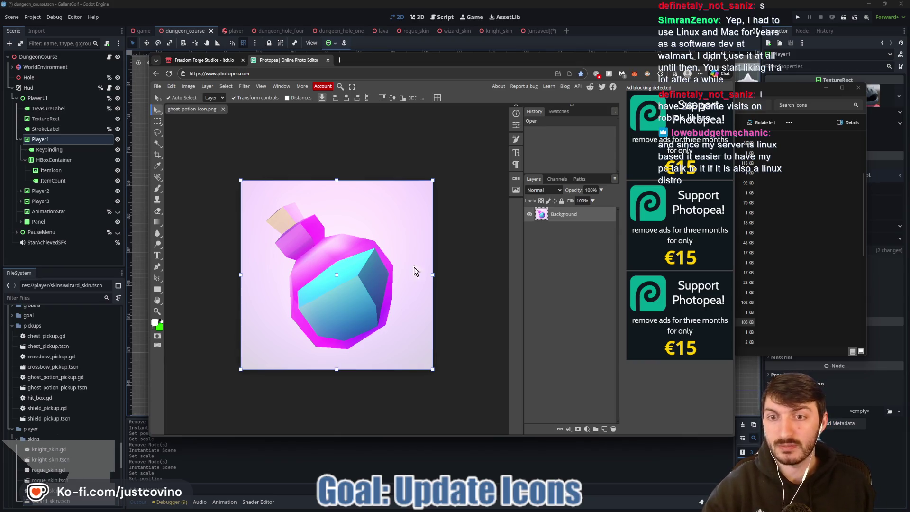
# - Crop away the empty space on all four sides of the potion
pyautogui.click(155, 153)
pyautogui.moveTo(336, 181); pyautogui.dragTo(336, 198)
pyautogui.moveTo(433, 284); pyautogui.dragTo(401, 284)
pyautogui.moveTo(323, 369); pyautogui.dragTo(322, 355)
pyautogui.moveTo(241, 278); pyautogui.dragTo(262, 280)
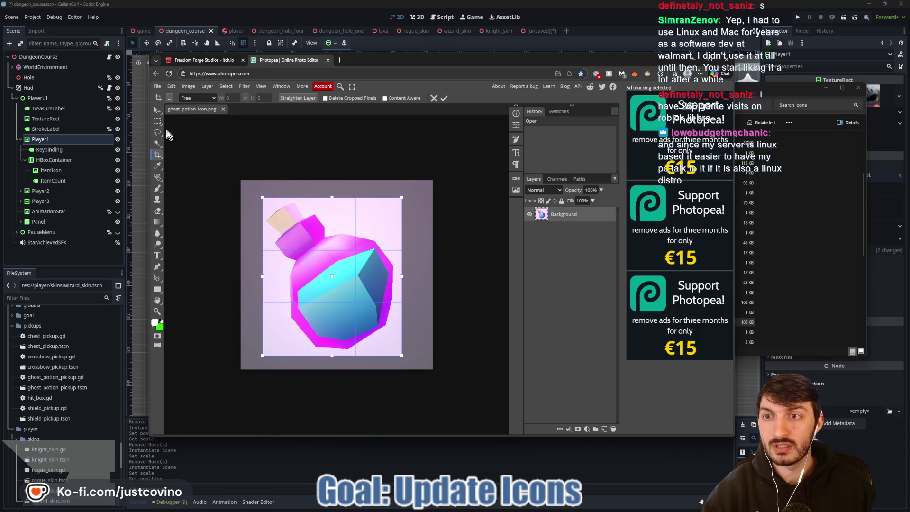
pyautogui.click(444, 98)
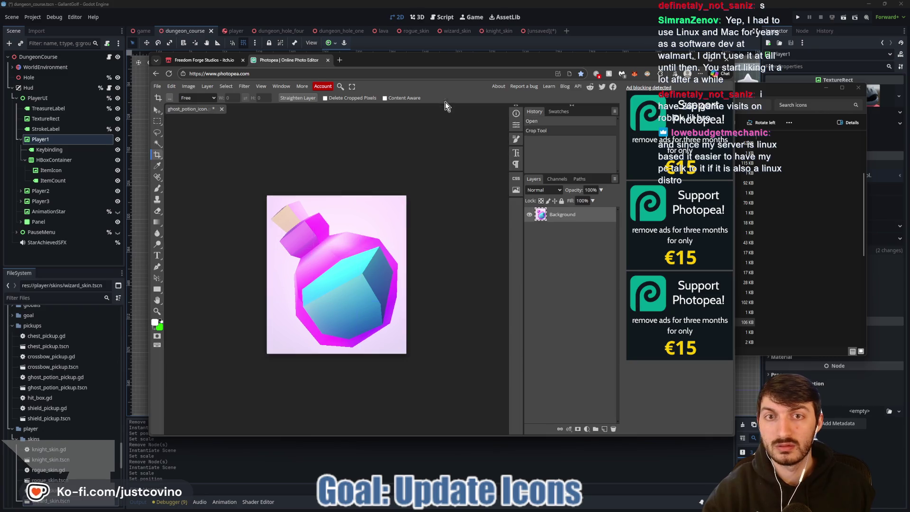
# - Resize the image to 250 × 250 pixels
pyautogui.click(189, 86)
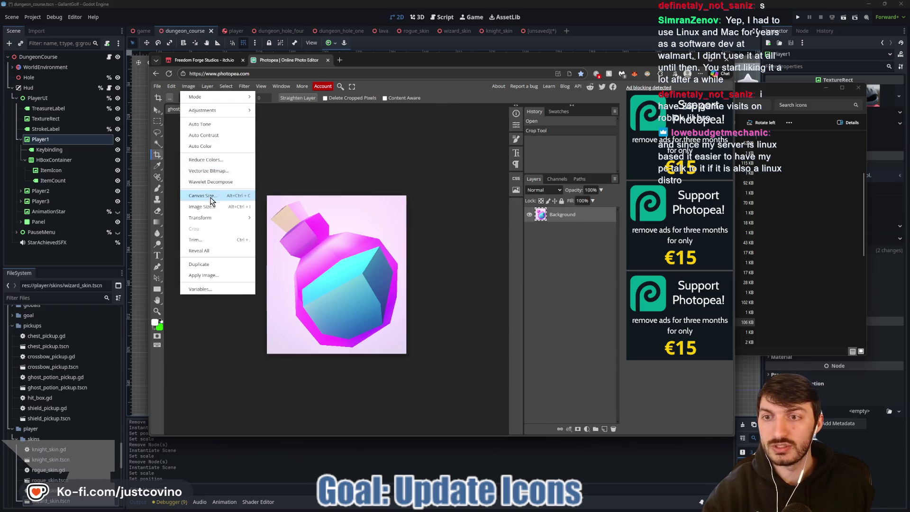
pyautogui.click(211, 207)
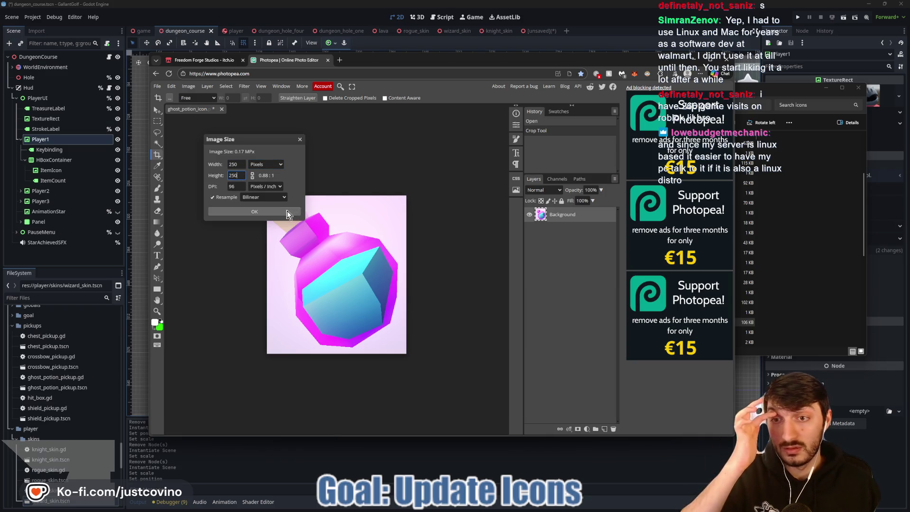
pyautogui.click(286, 212)
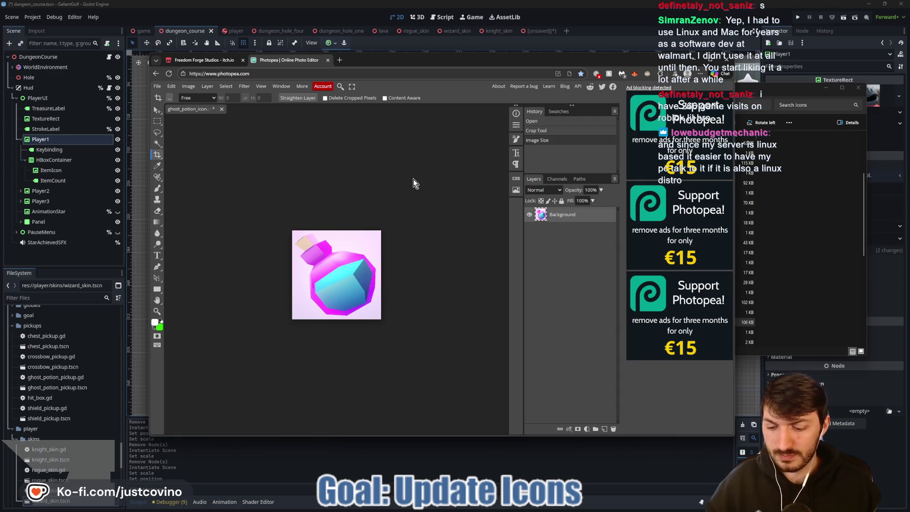
# - Save the potion icon over the original file and close the document
pyautogui.hotkey('ctrl', 's')
pyautogui.click(454, 113)
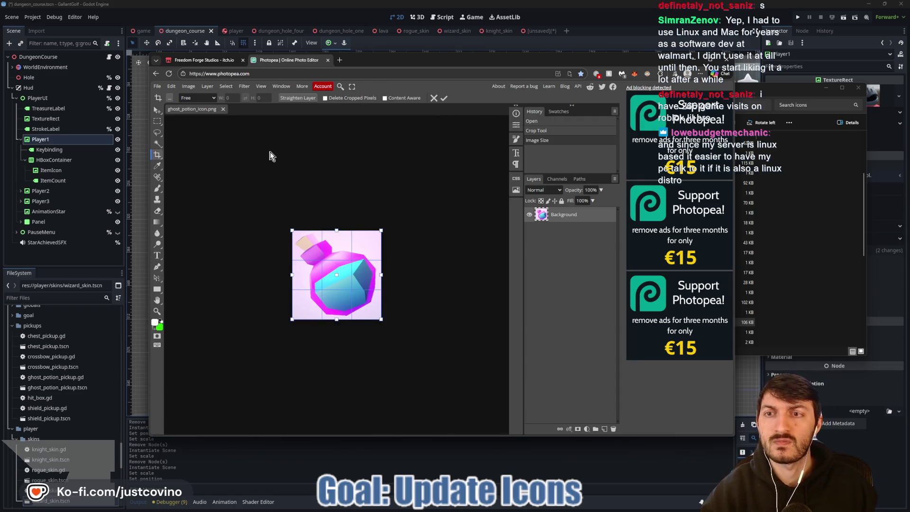
pyautogui.click(223, 110)
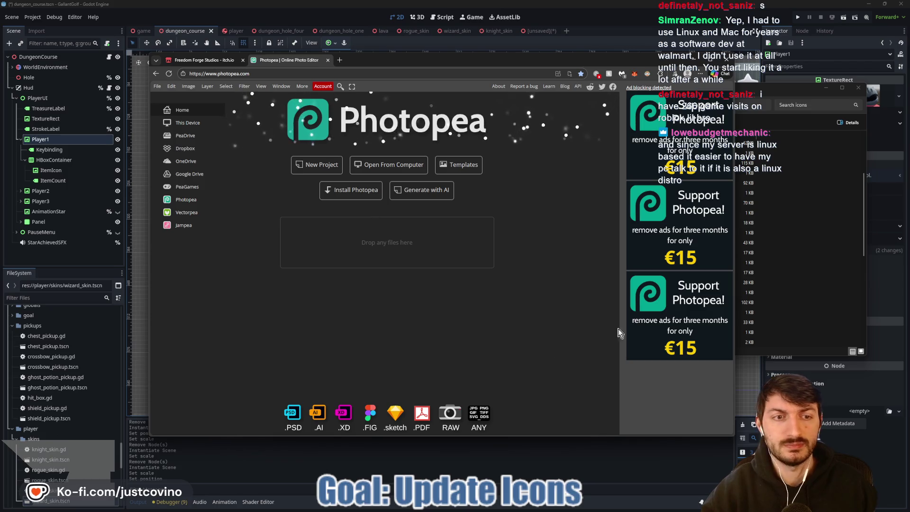